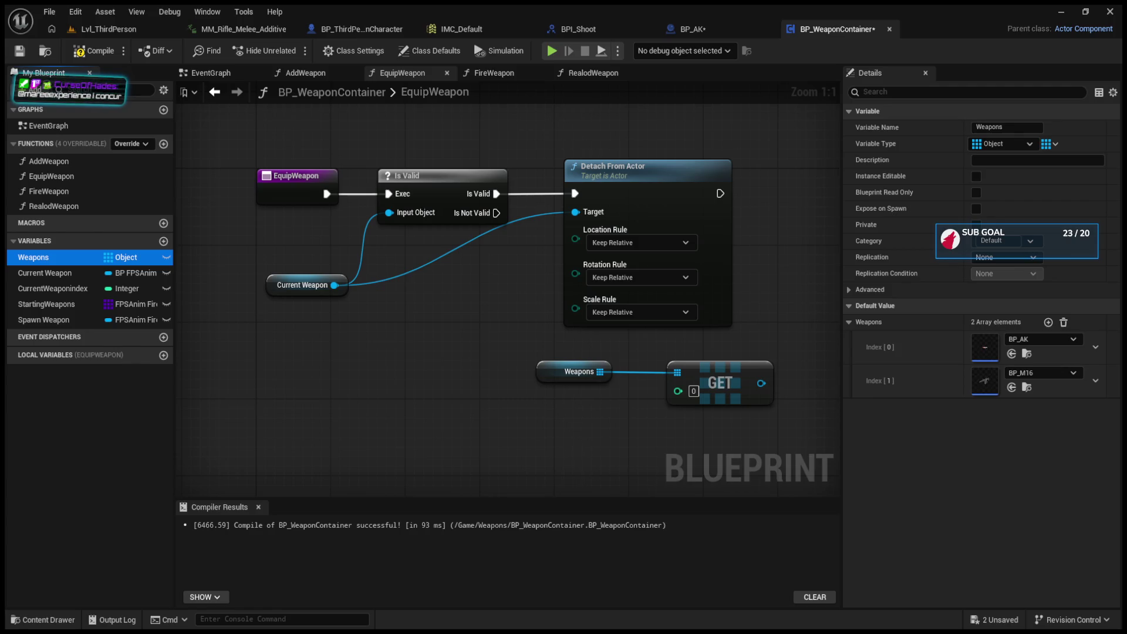
# Step: Wire the Weapons GET output into a SET Current Weapon node after Detach From Actor
pyautogui.click(546, 375)
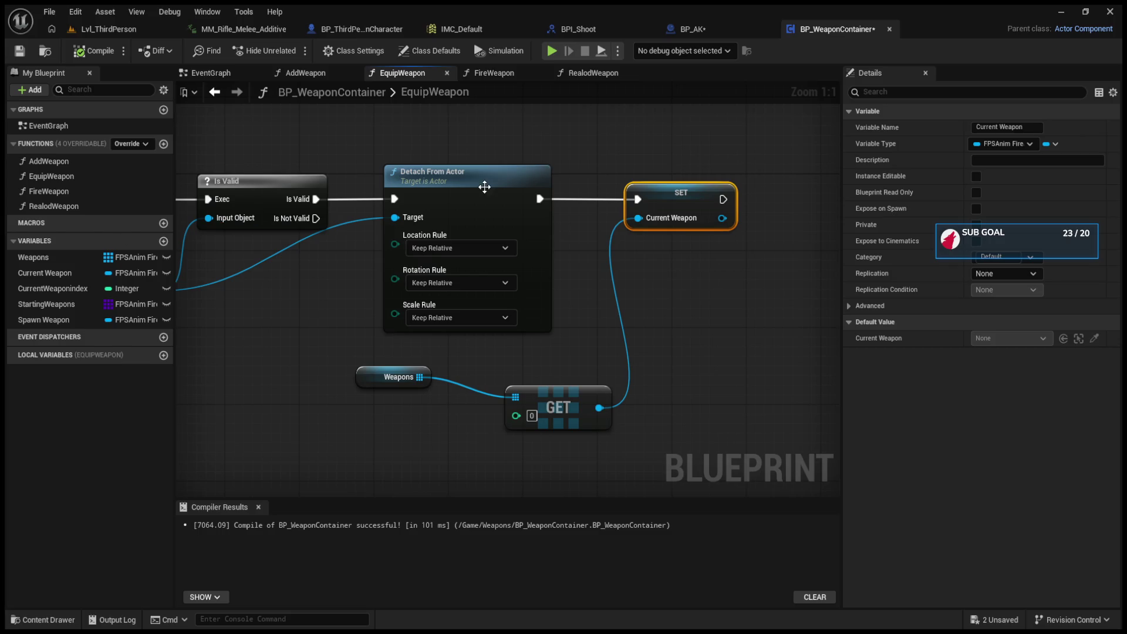
# Step: Move the GET, Weapons and Current Weapon getter nodes neatly beside the Detach From Actor chain
pyautogui.moveTo(574, 400); pyautogui.dragTo(574, 371)
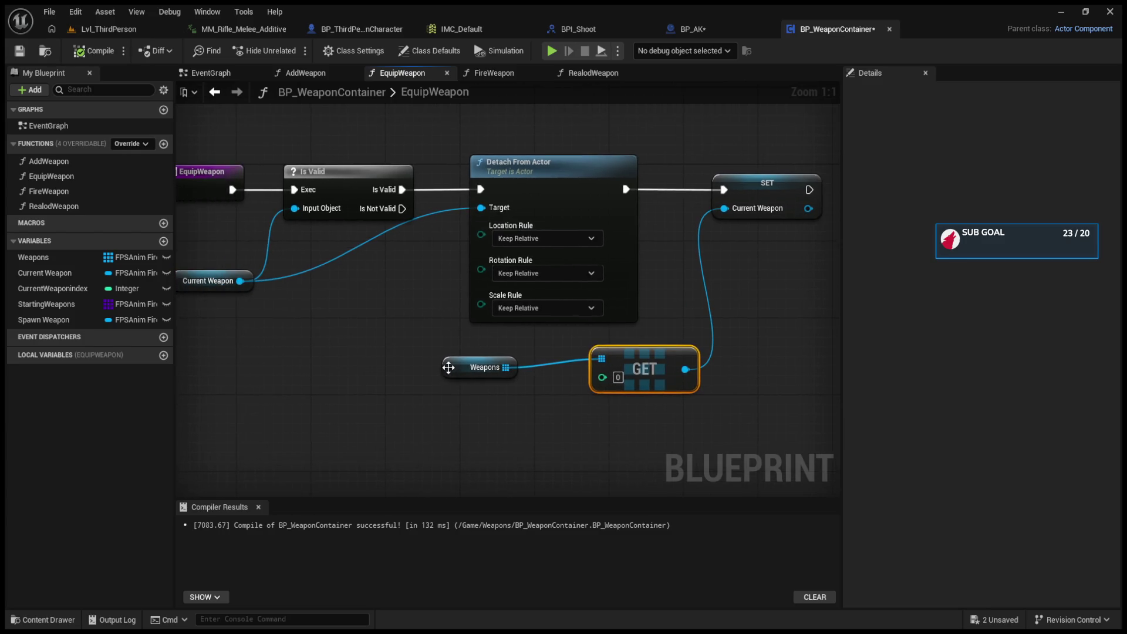
pyautogui.moveTo(448, 367); pyautogui.dragTo(430, 349)
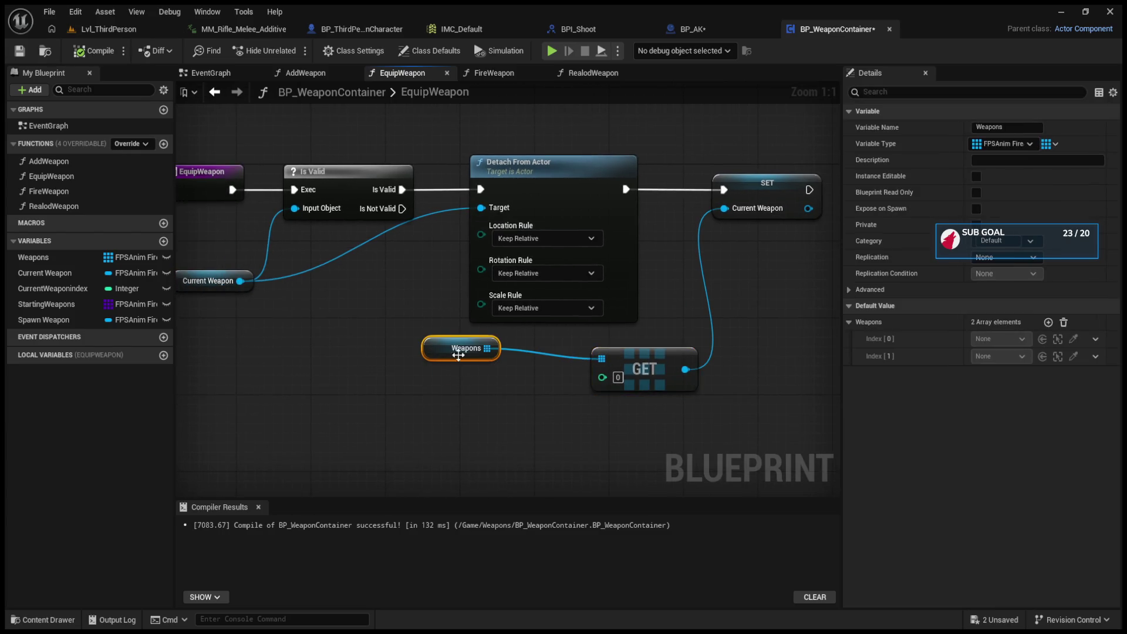
pyautogui.moveTo(627, 369); pyautogui.dragTo(571, 360)
pyautogui.click(751, 201)
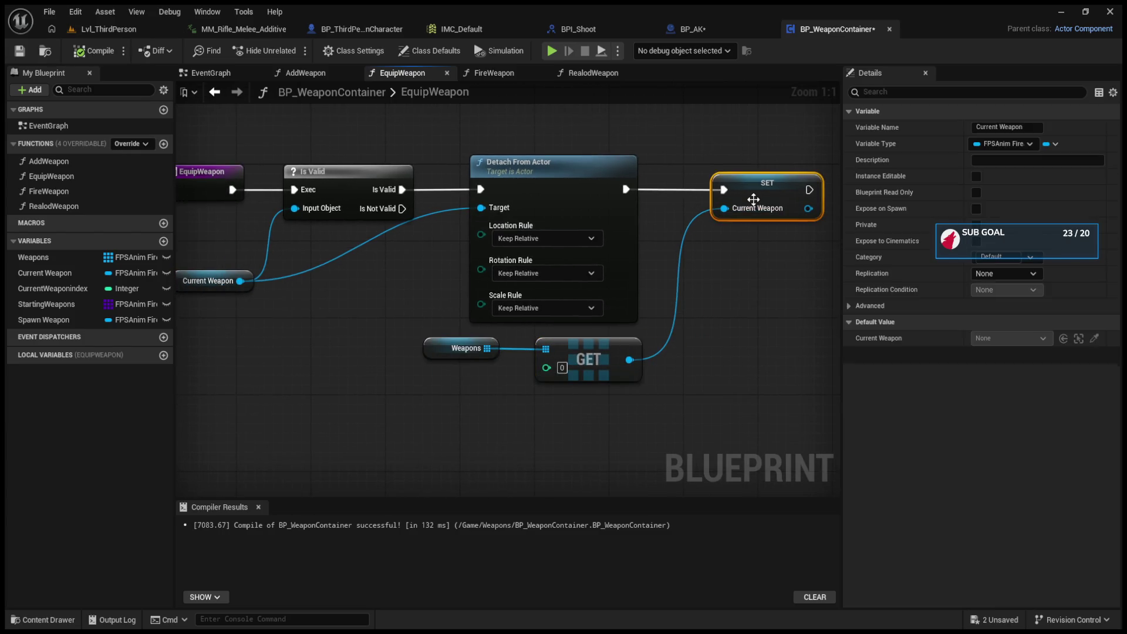
pyautogui.moveTo(219, 273)
pyautogui.mouseDown()
pyautogui.moveTo(319, 267)
pyautogui.moveTo(356, 248)
pyautogui.mouseUp()
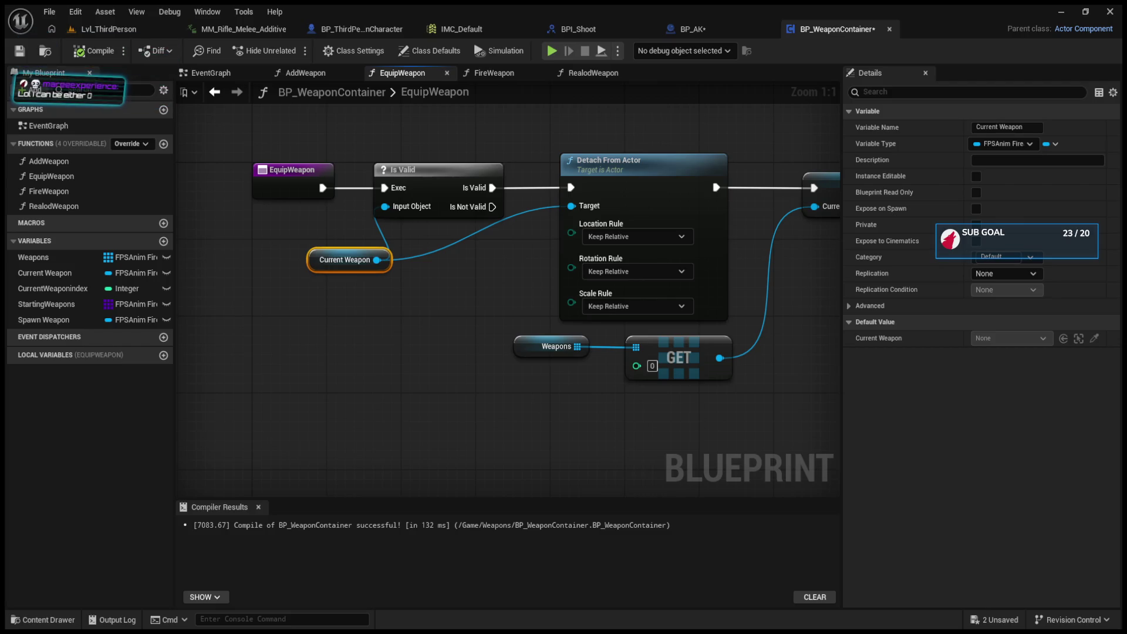
# Step: Plug a CurrentWeaponIndex getter into the Weapons GET index and compile BP_WeaponContainer
pyautogui.moveTo(548, 314); pyautogui.dragTo(453, 306)
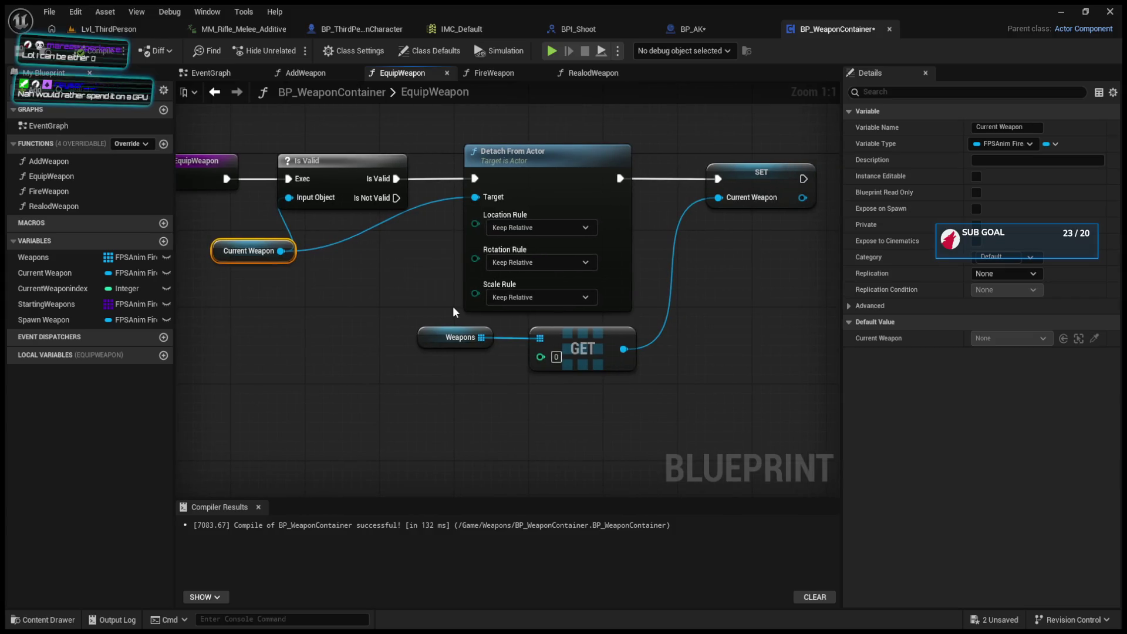
pyautogui.moveTo(53, 288)
pyautogui.mouseDown()
pyautogui.moveTo(482, 399)
pyautogui.moveTo(539, 356)
pyautogui.mouseUp()
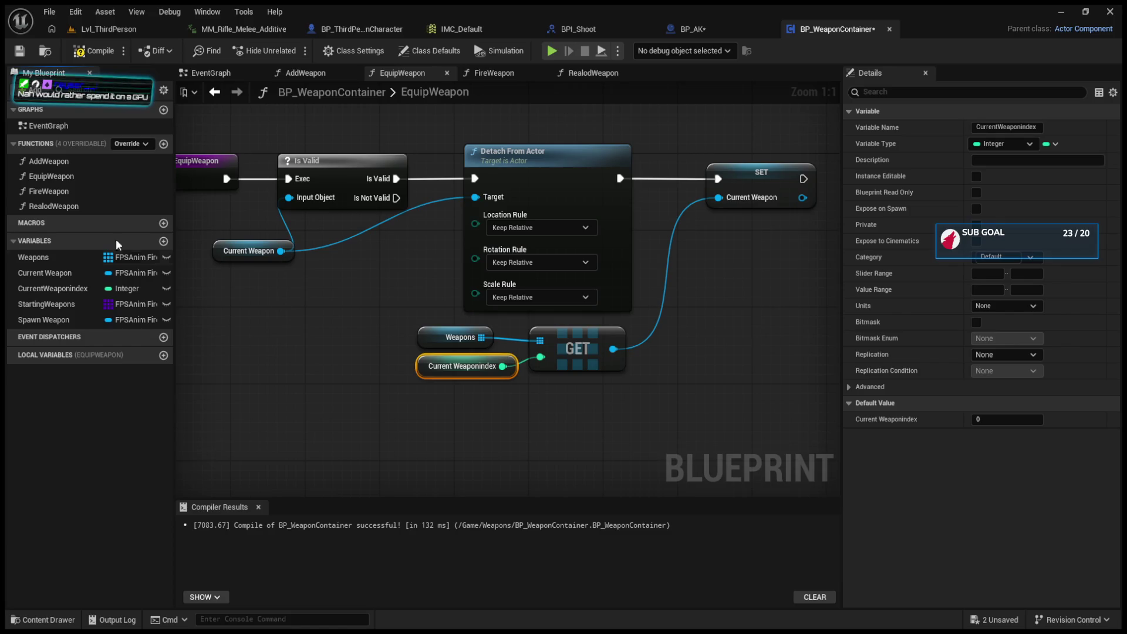
pyautogui.press('F7')
pyautogui.moveTo(426, 368); pyautogui.dragTo(408, 378)
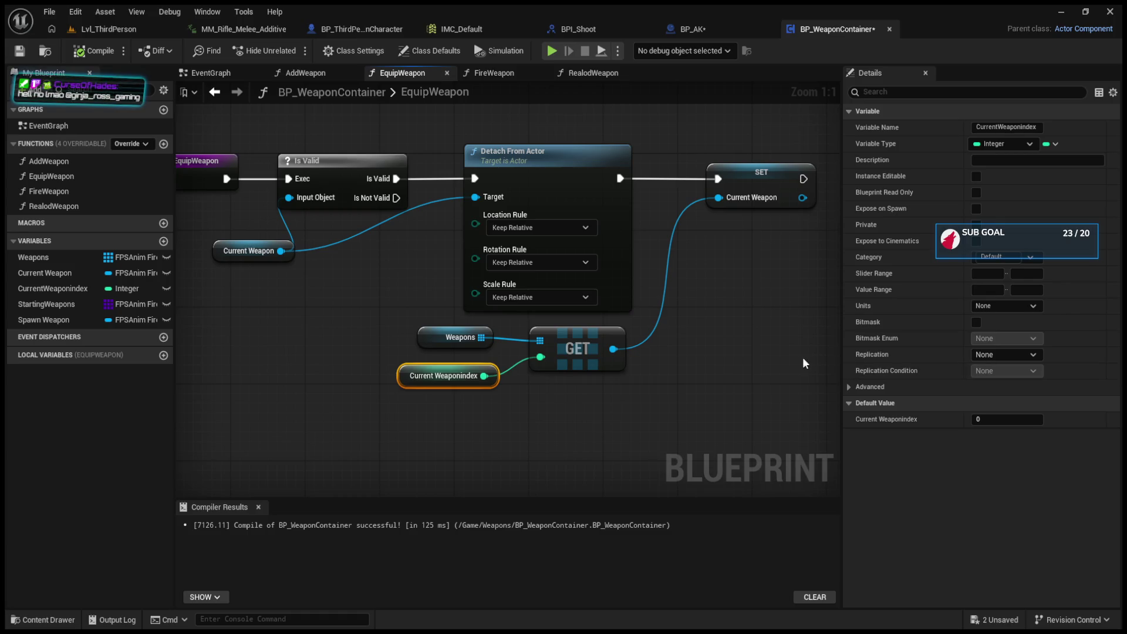
pyautogui.moveTo(580, 236); pyautogui.dragTo(680, 228)
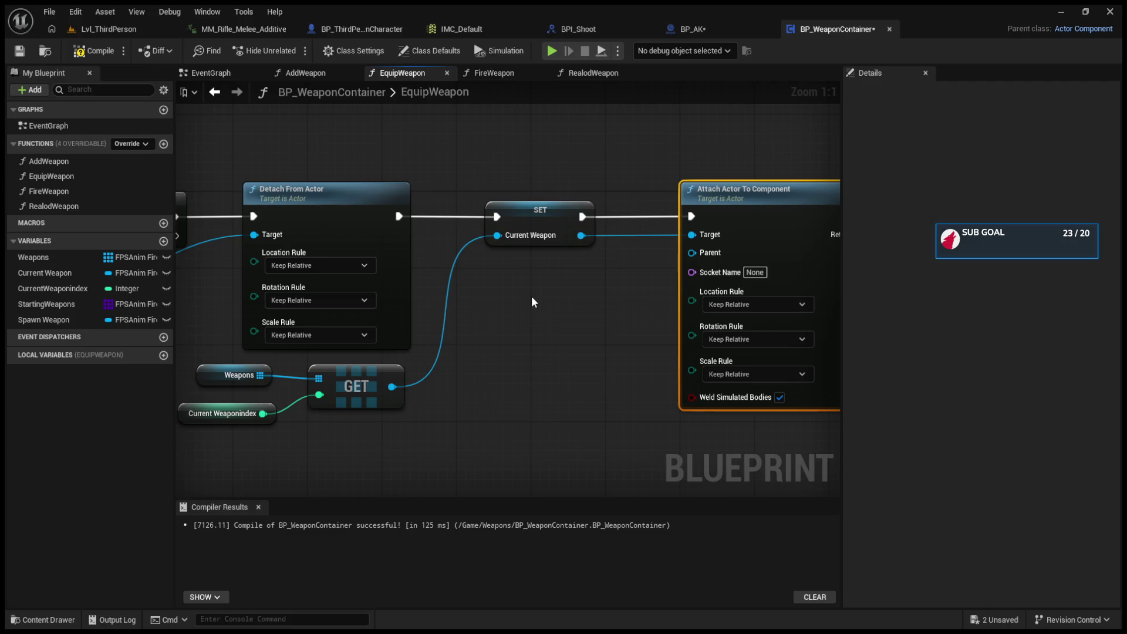
# Step: Add then delete a Get Player Character node, and view BP_ThirdPersonCharacter's EventGraph
pyautogui.hotkey('ctrl', 'v')
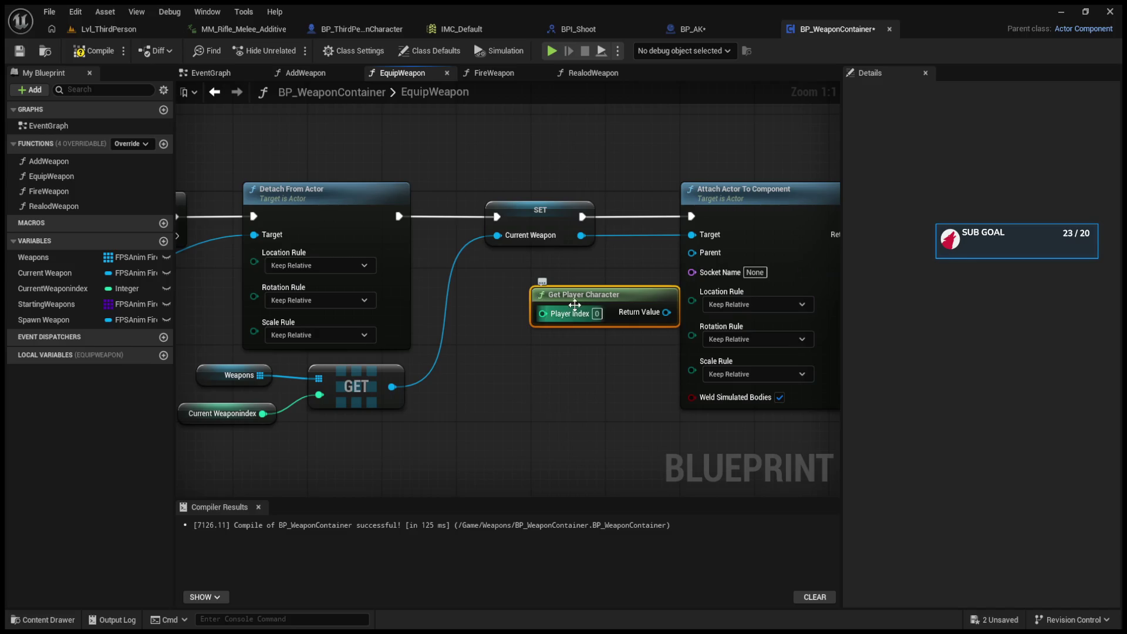
pyautogui.moveTo(571, 309); pyautogui.dragTo(544, 290)
pyautogui.press('Delete')
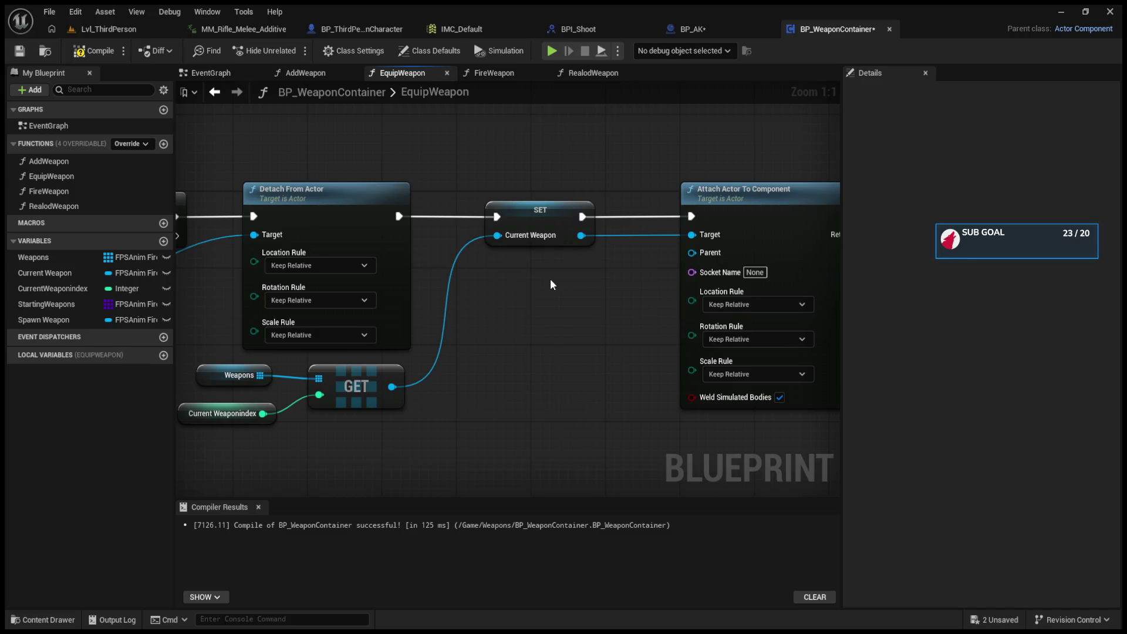
pyautogui.click(362, 29)
pyautogui.scroll(-5, 496, 296)
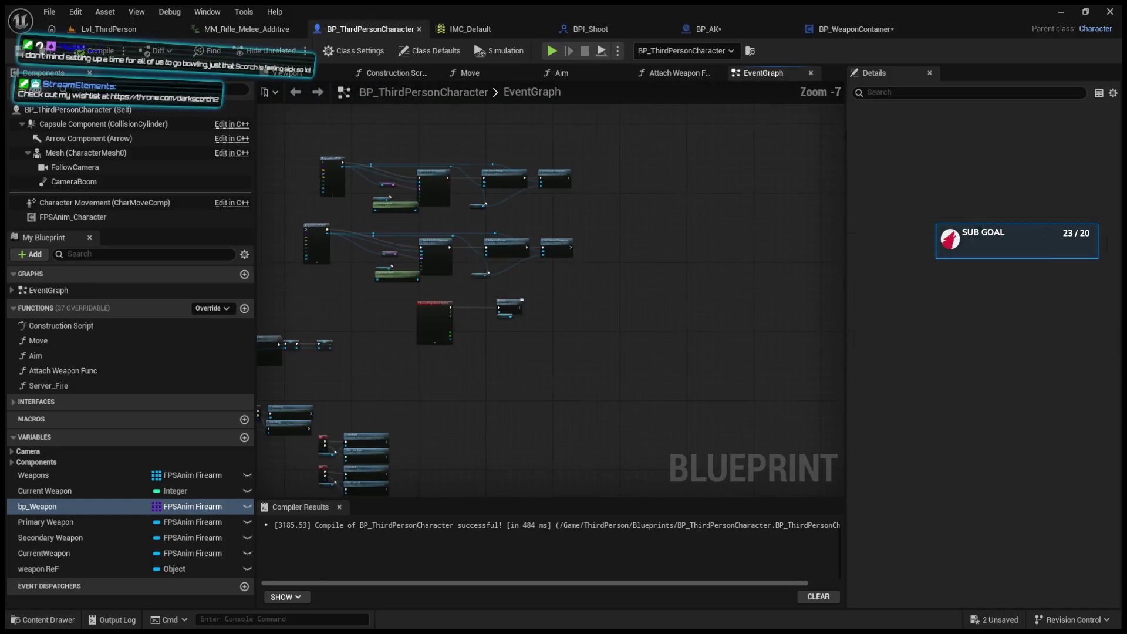
# Step: Copy the FPSAnim Character and Get In Use Mesh nodes from BP_ThirdPersonCharacter
pyautogui.scroll(3, 495, 296)
pyautogui.scroll(3, 495, 296)
pyautogui.click(379, 327)
pyautogui.keyDown('shift'); pyautogui.click(439, 378); pyautogui.keyUp('shift')
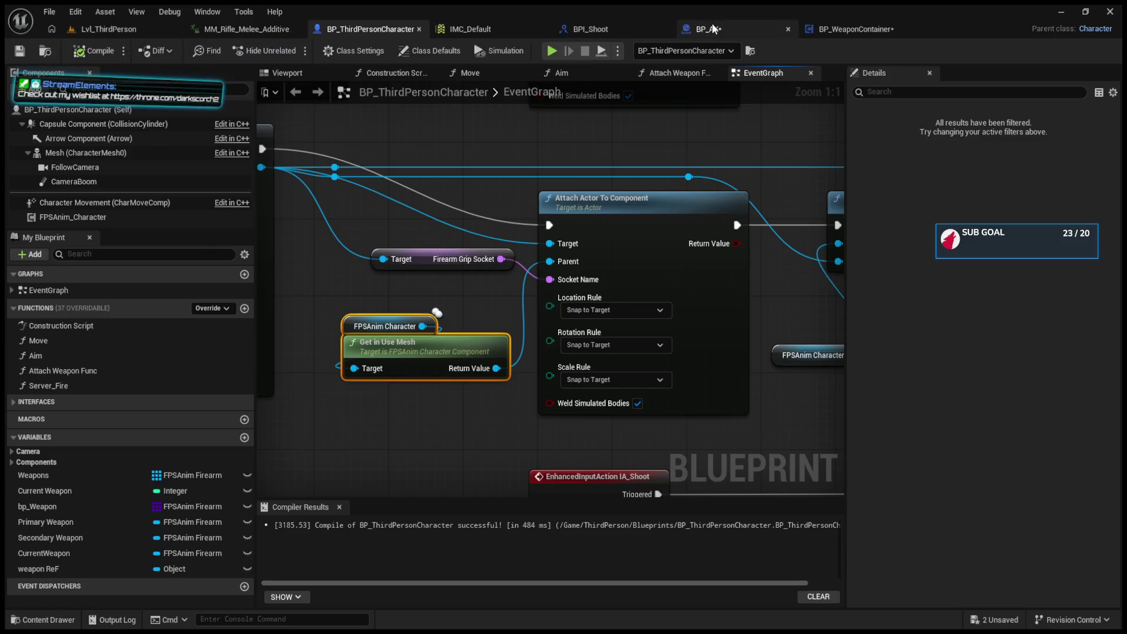
pyautogui.click(845, 29)
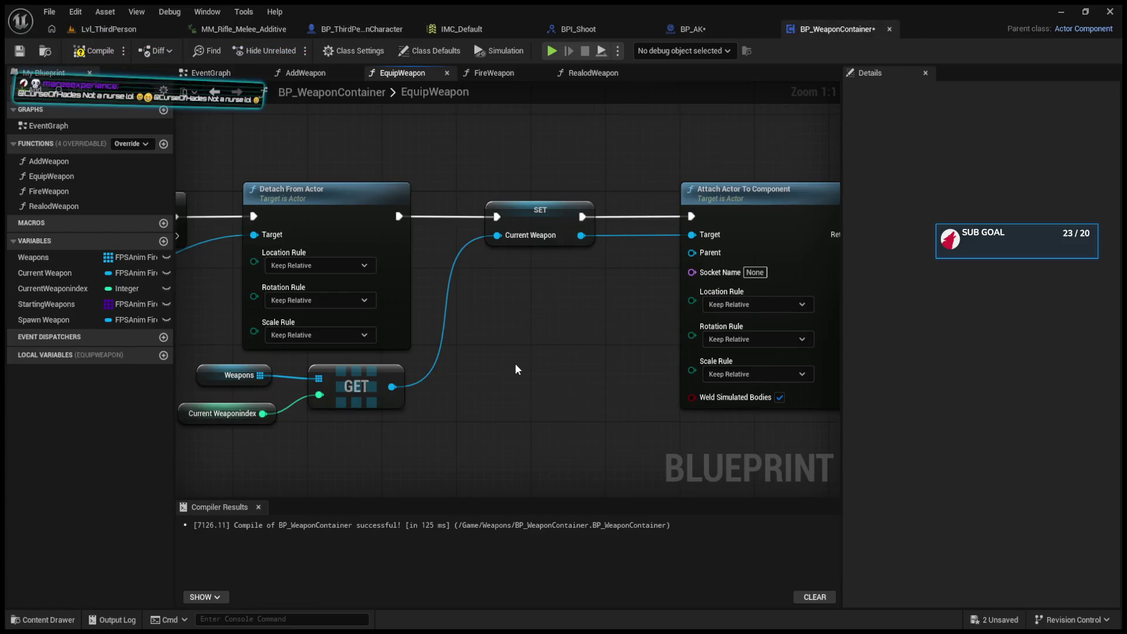
# Step: Paste the mesh nodes into EquipWeapon, try wiring Get In Use Mesh to Parent, then delete them
pyautogui.hotkey('ctrl', 'v')
pyautogui.moveTo(550, 355); pyautogui.dragTo(524, 327)
pyautogui.click(524, 328)
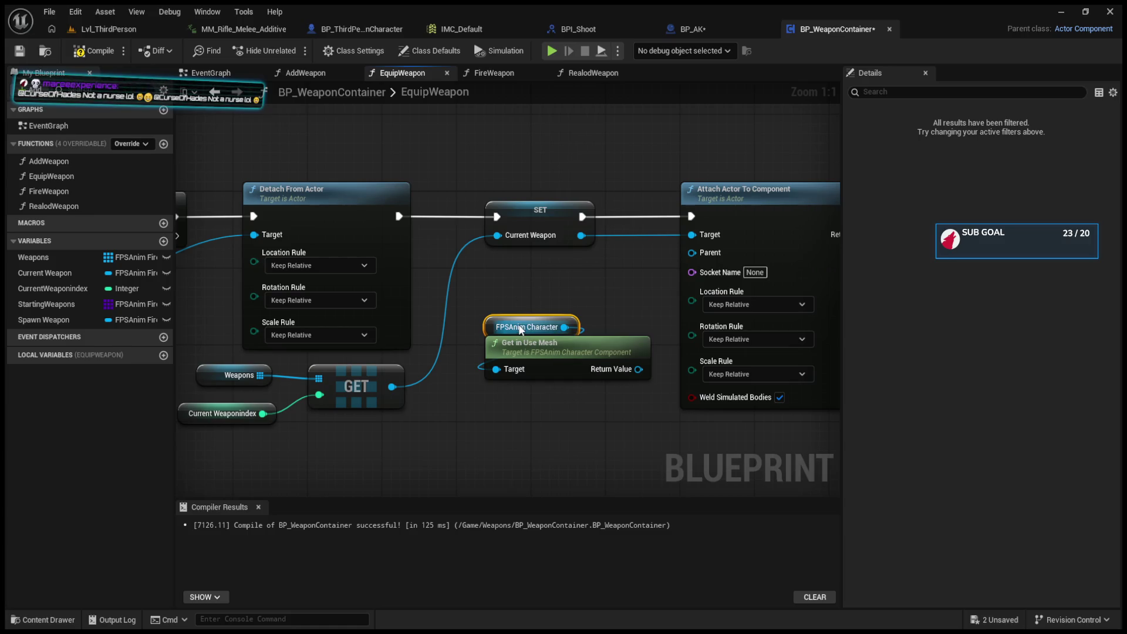
pyautogui.press('Delete')
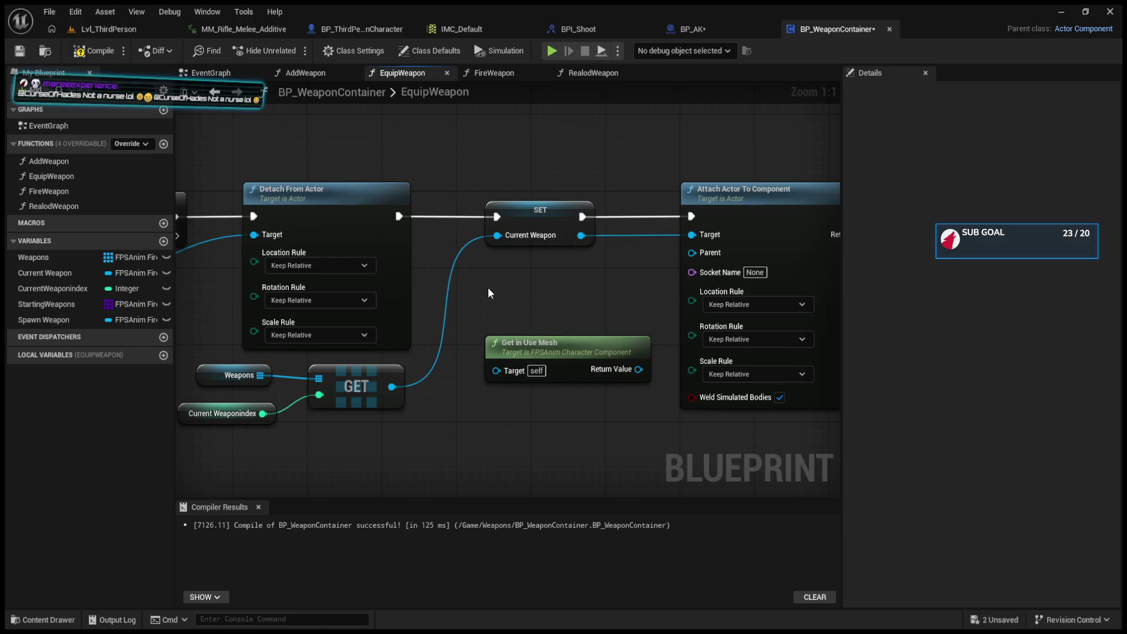
pyautogui.moveTo(638, 369); pyautogui.dragTo(695, 252)
pyautogui.click(587, 378)
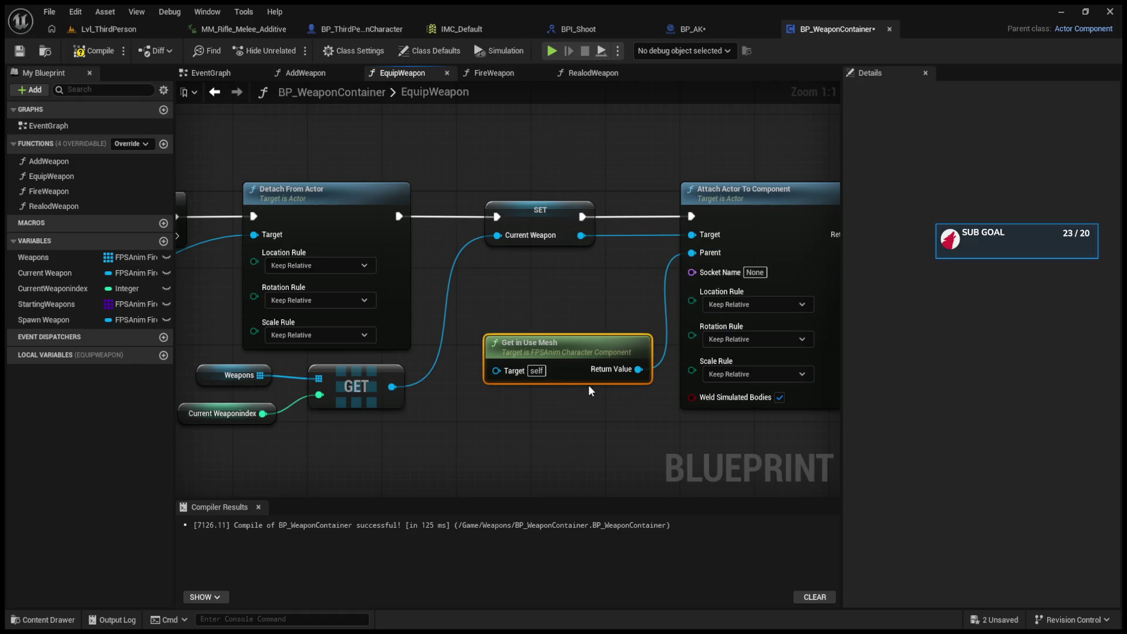
pyautogui.press('Delete')
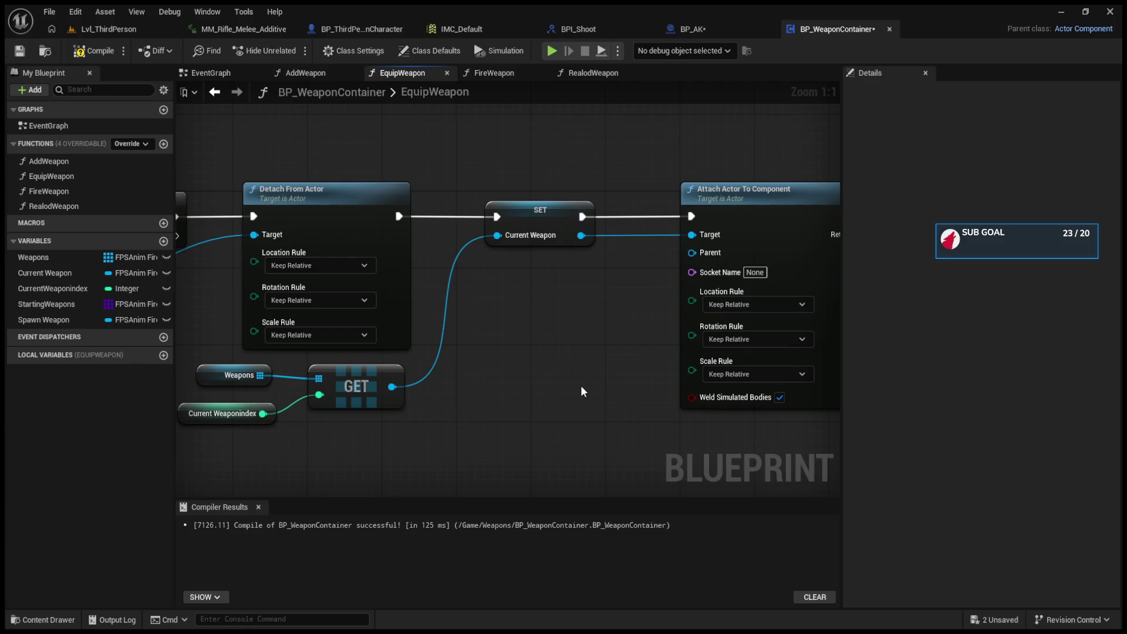
# Step: Place a Get Player Character node below the SET Current Weapon node, checking the reference graph
pyautogui.hotkey('ctrl', 'v')
pyautogui.moveTo(619, 392); pyautogui.dragTo(512, 308)
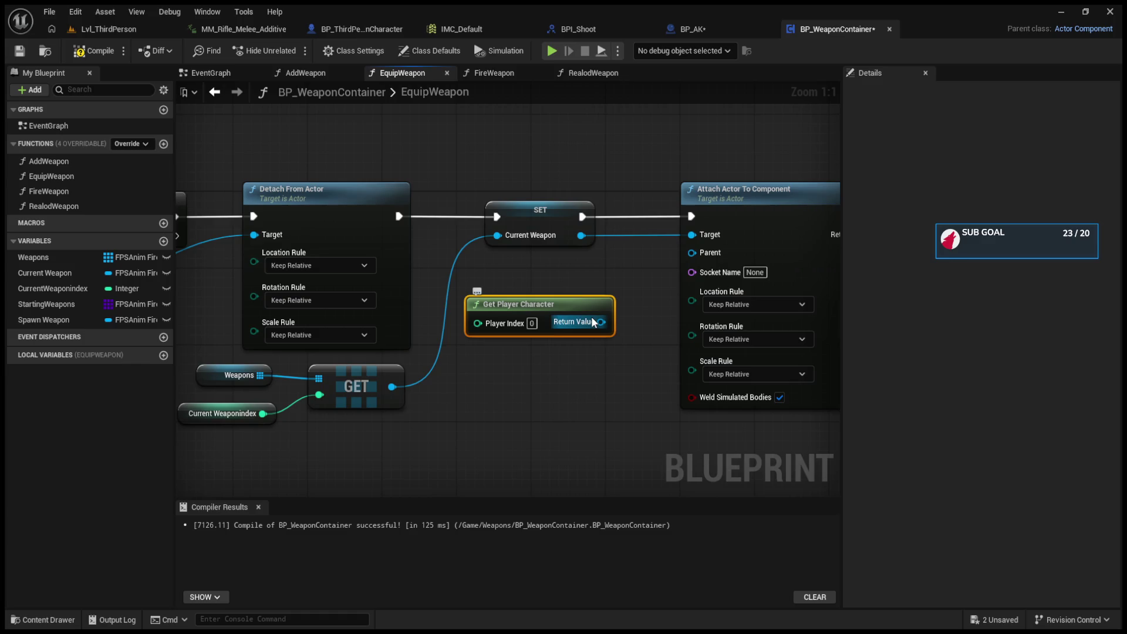
pyautogui.moveTo(600, 321); pyautogui.dragTo(514, 380)
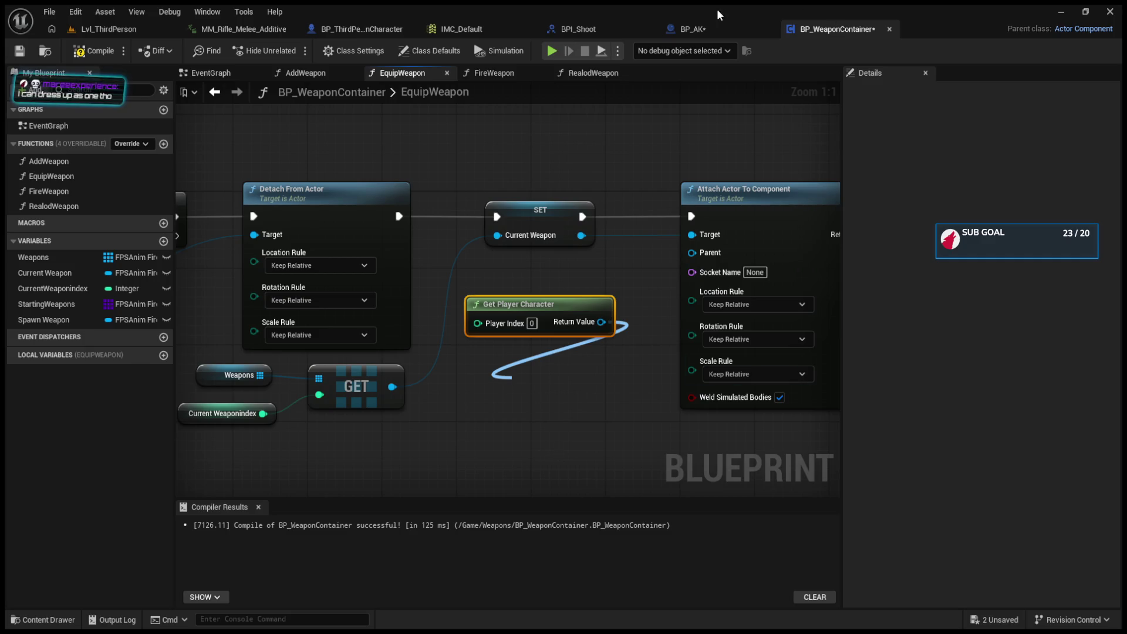
pyautogui.click(350, 30)
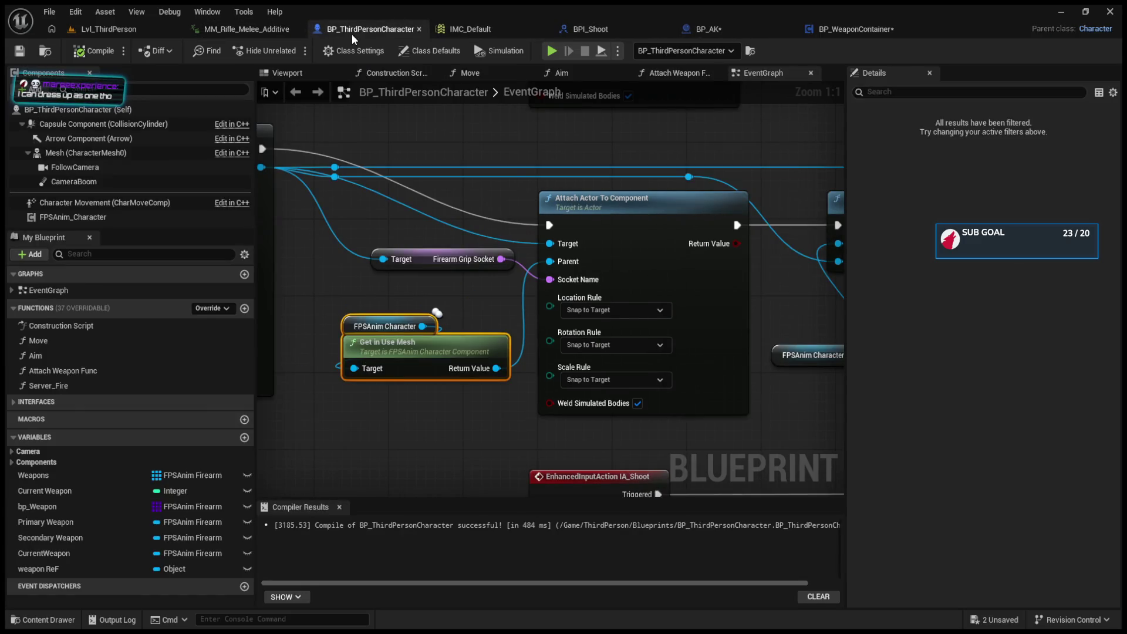
pyautogui.click(850, 29)
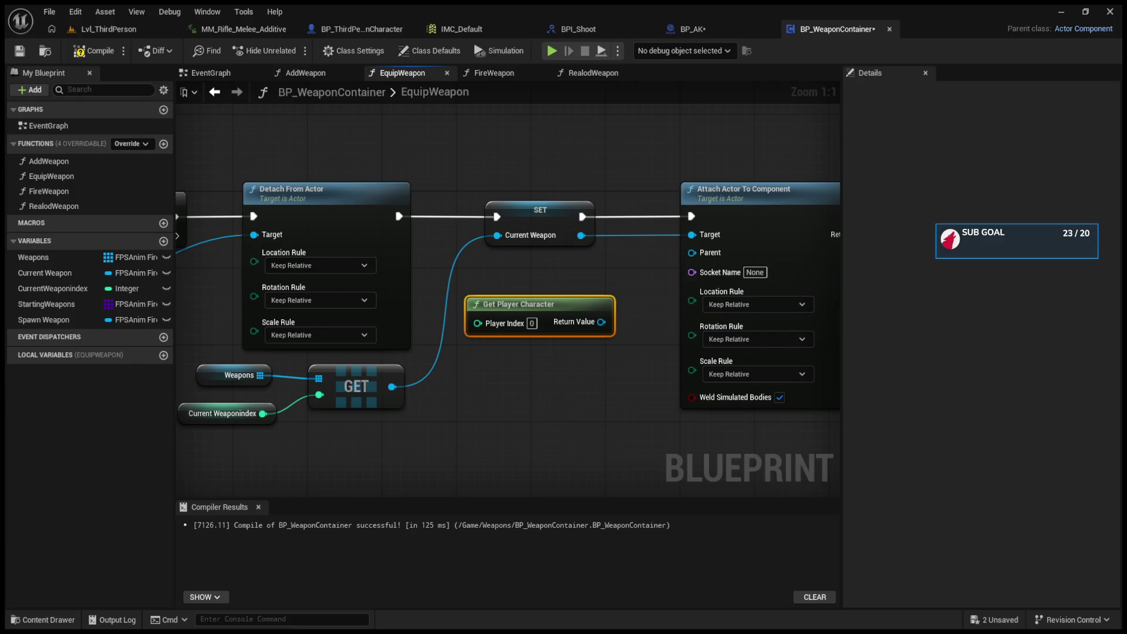
# Step: Delete Get Player Character and Get Mesh, then add Get Character Component from Current Weapon
pyautogui.moveTo(581, 236); pyautogui.dragTo(574, 308)
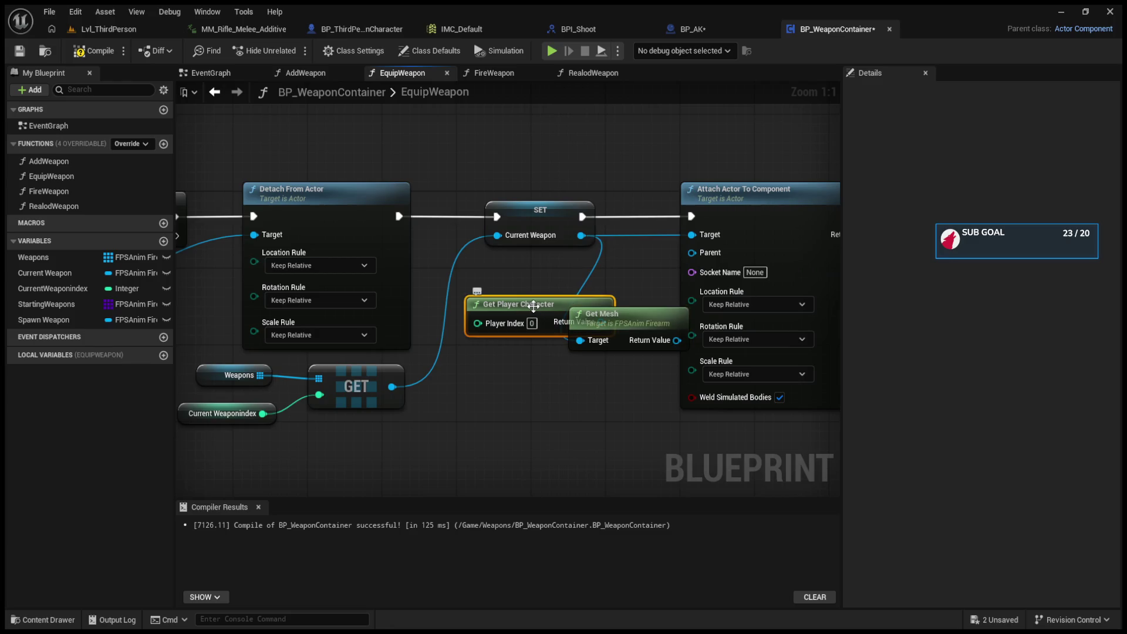
pyautogui.press('Delete')
pyautogui.moveTo(609, 328); pyautogui.dragTo(507, 325)
pyautogui.press('Delete')
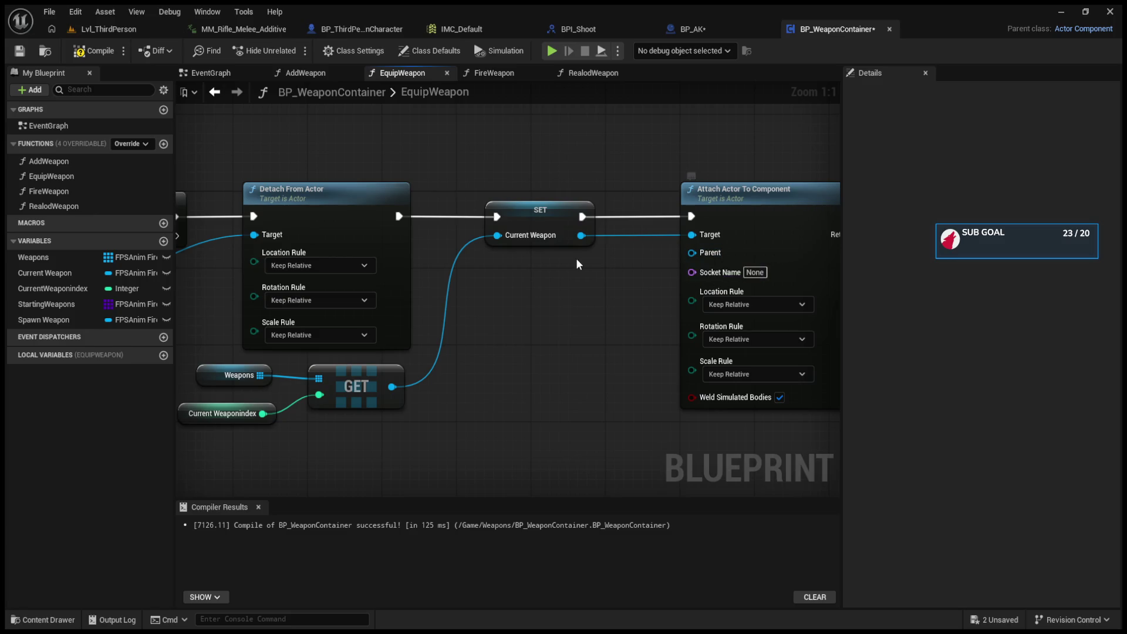
pyautogui.moveTo(581, 235); pyautogui.dragTo(519, 307)
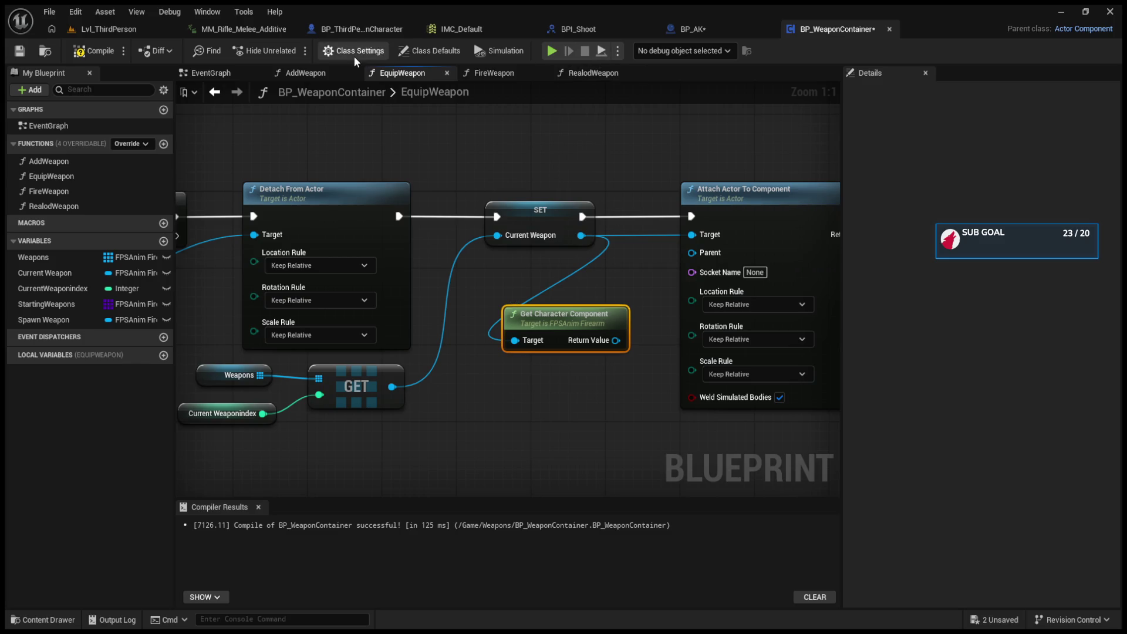
# Step: After checking BP_ThirdPersonCharacter, delete the Get Character Component node from EquipWeapon
pyautogui.click(354, 34)
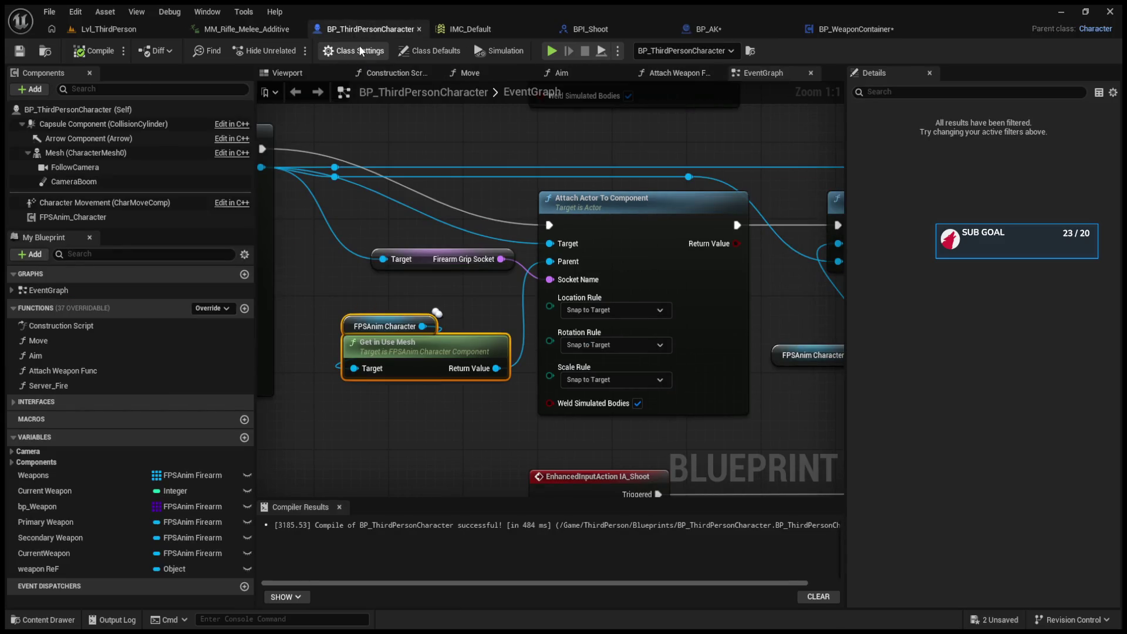
pyautogui.click(846, 28)
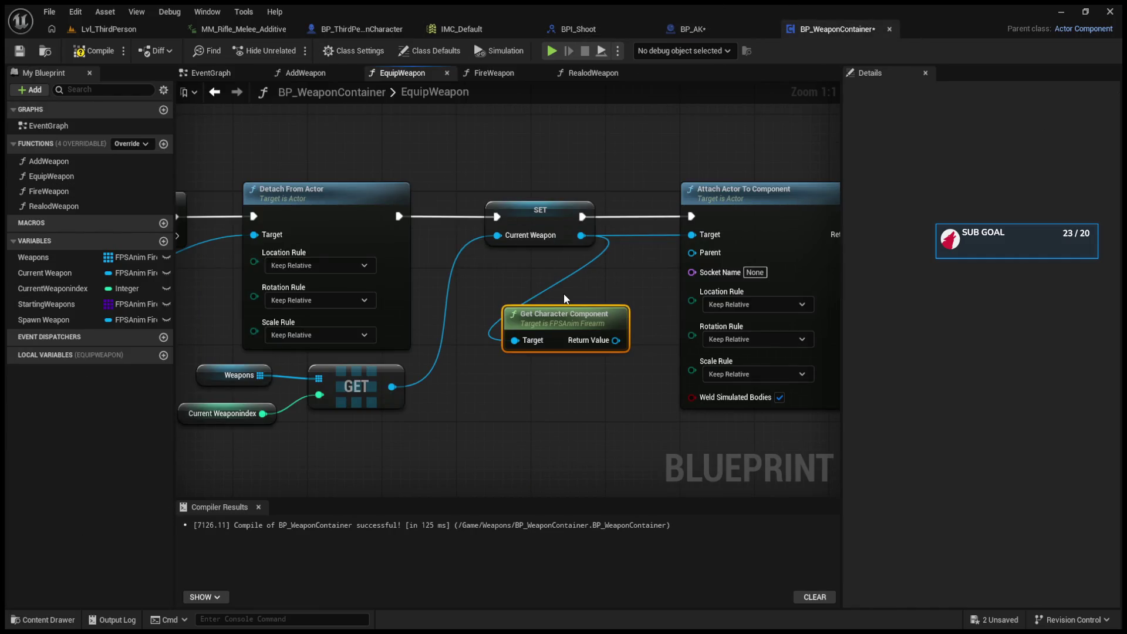
pyautogui.moveTo(580, 236); pyautogui.dragTo(513, 304)
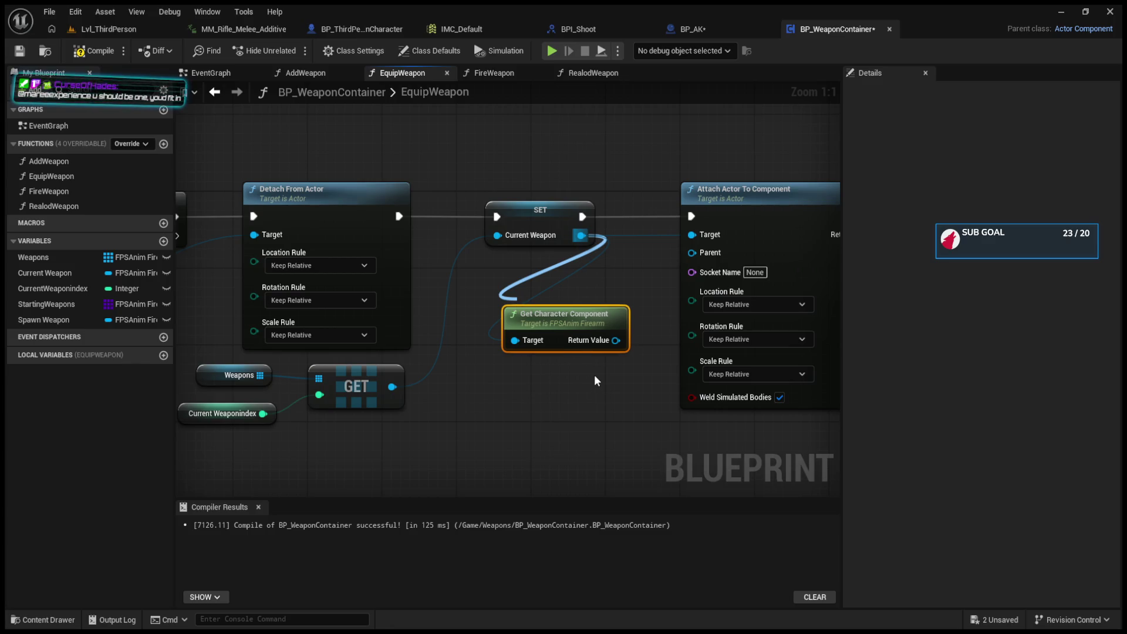
pyautogui.click(467, 455)
pyautogui.click(563, 315)
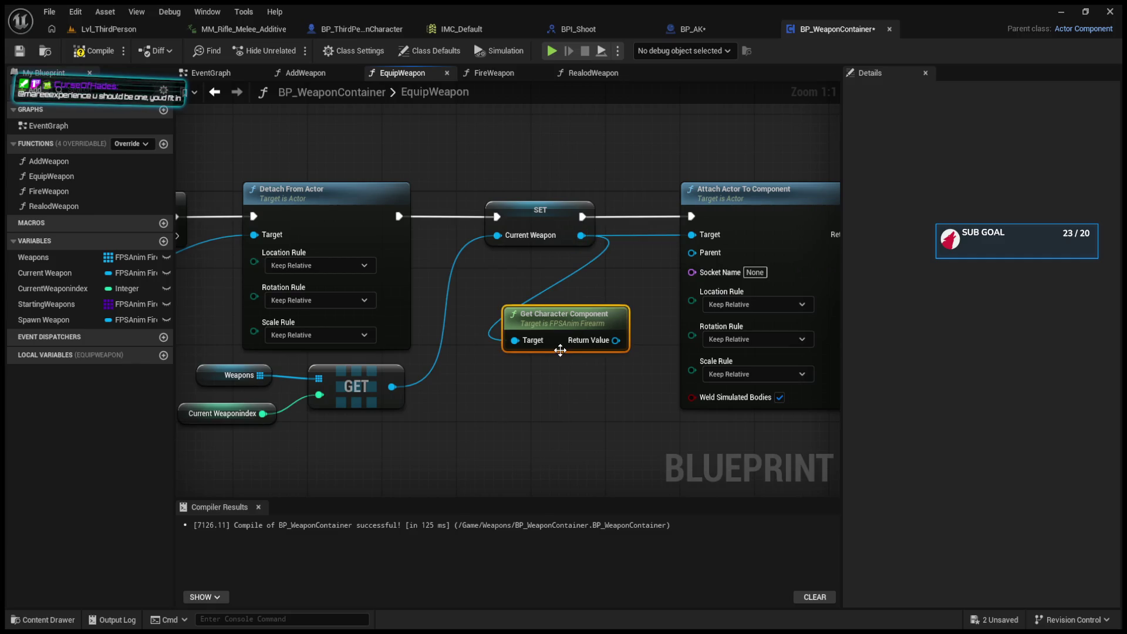
pyautogui.press('Delete')
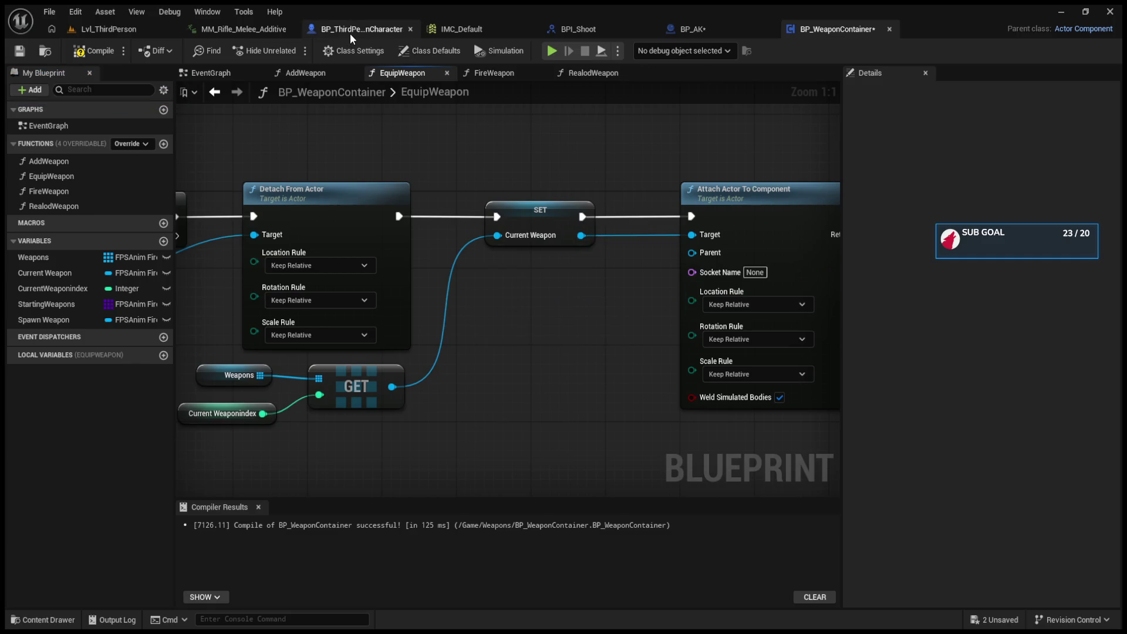
pyautogui.click(378, 27)
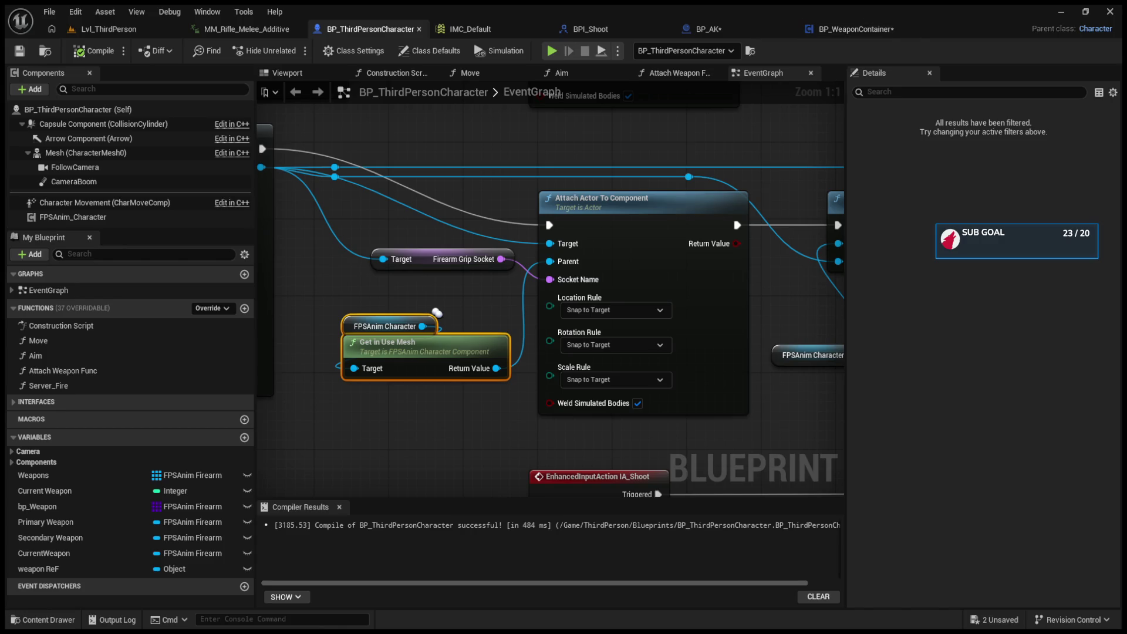
pyautogui.click(836, 30)
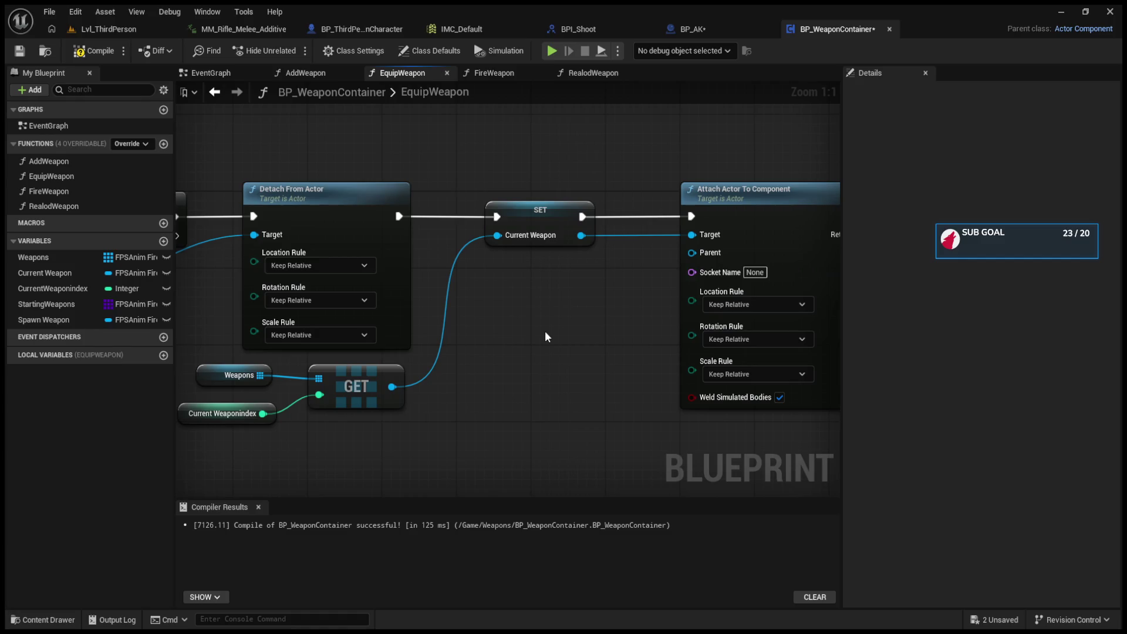
# Step: Add Get Owner and a Cast To BP_ThirdPersonCharacter node between SET and Attach Actor To Component
pyautogui.hotkey('ctrl', 'v')
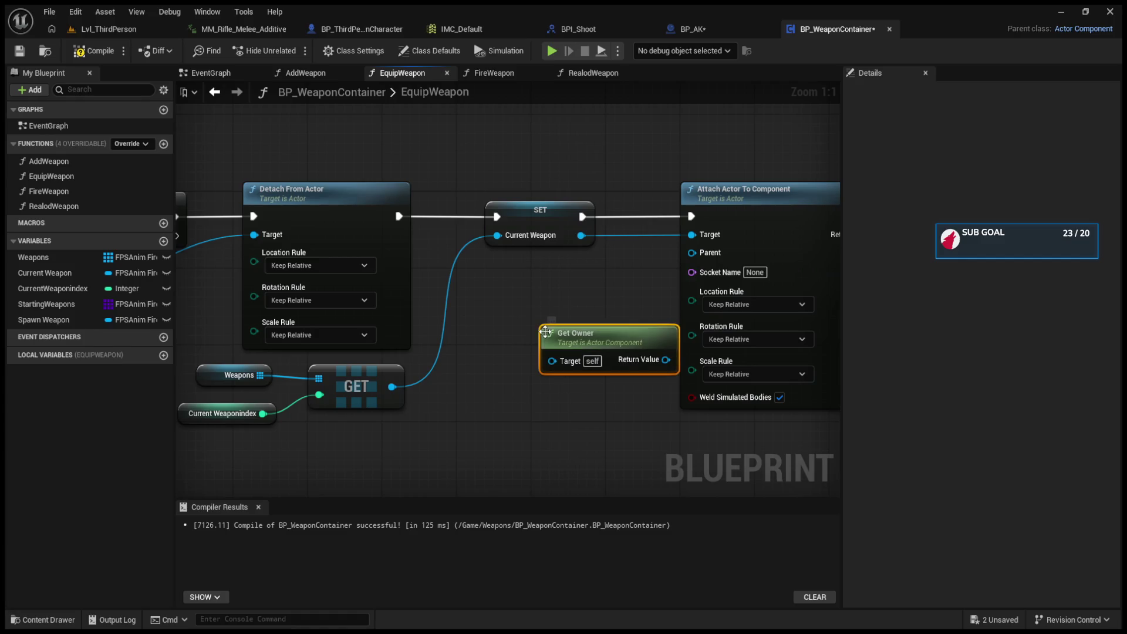
pyautogui.moveTo(668, 370)
pyautogui.mouseDown()
pyautogui.moveTo(593, 320)
pyautogui.moveTo(508, 375)
pyautogui.moveTo(556, 291)
pyautogui.moveTo(512, 348)
pyautogui.mouseUp()
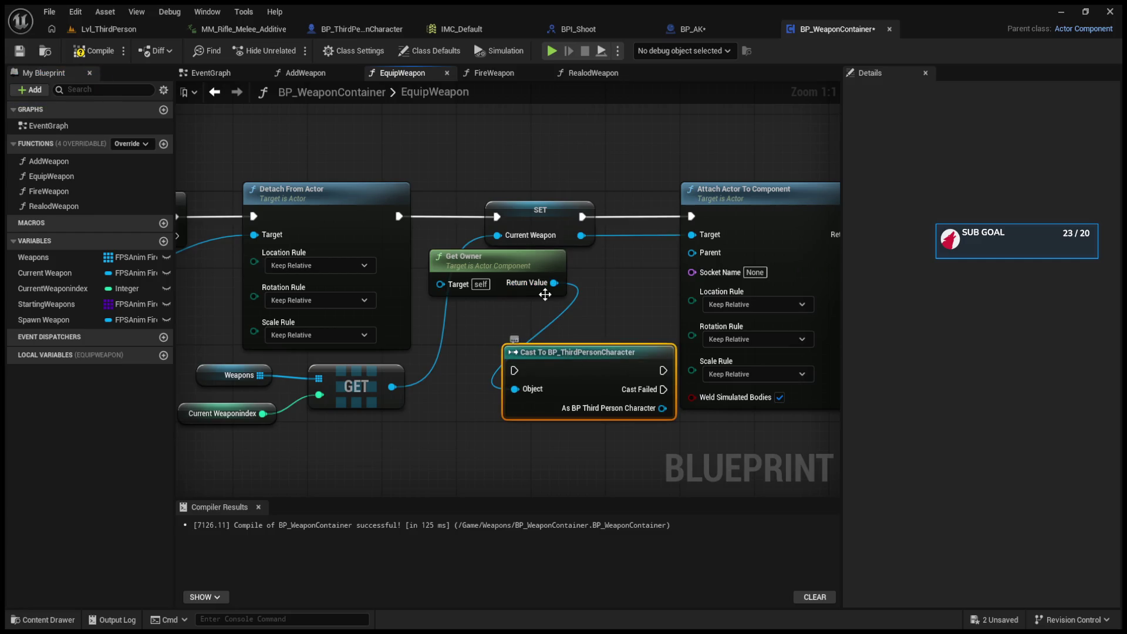
pyautogui.moveTo(615, 228); pyautogui.dragTo(764, 228)
pyautogui.moveTo(428, 380)
pyautogui.mouseDown()
pyautogui.moveTo(555, 264)
pyautogui.moveTo(579, 227)
pyautogui.mouseUp()
pyautogui.moveTo(352, 285); pyautogui.dragTo(370, 294)
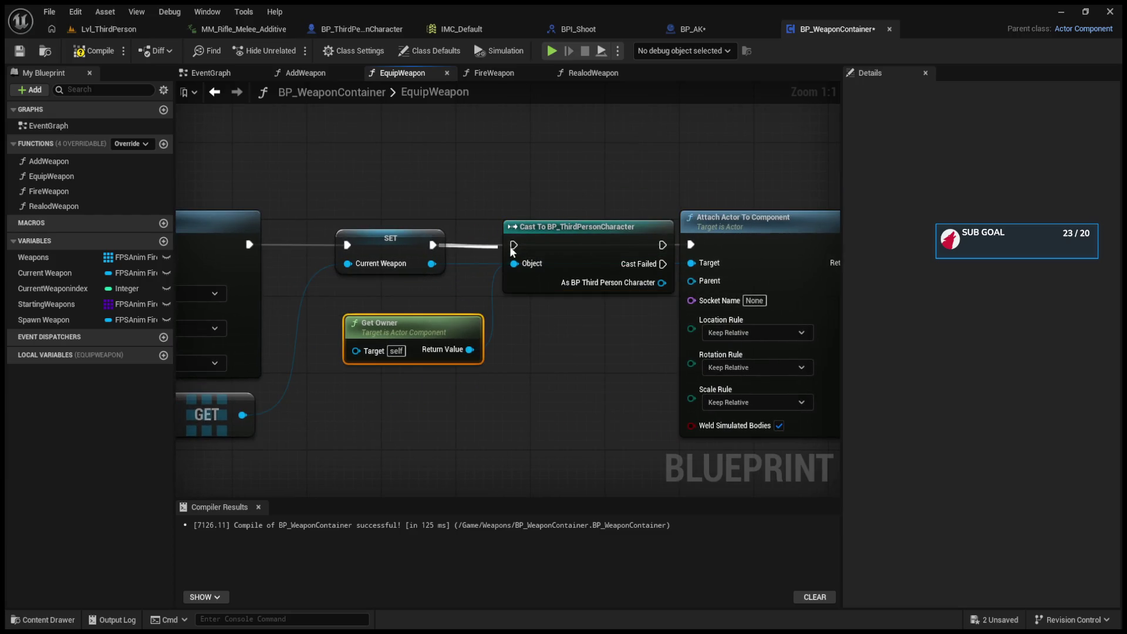
# Step: Route the Cast exec output into Attach Actor To Component and paste a second Get Owner
pyautogui.keyDown('alt'); pyautogui.click(662, 245); pyautogui.keyUp('alt')
pyautogui.moveTo(661, 244); pyautogui.dragTo(691, 244)
pyautogui.click(484, 276)
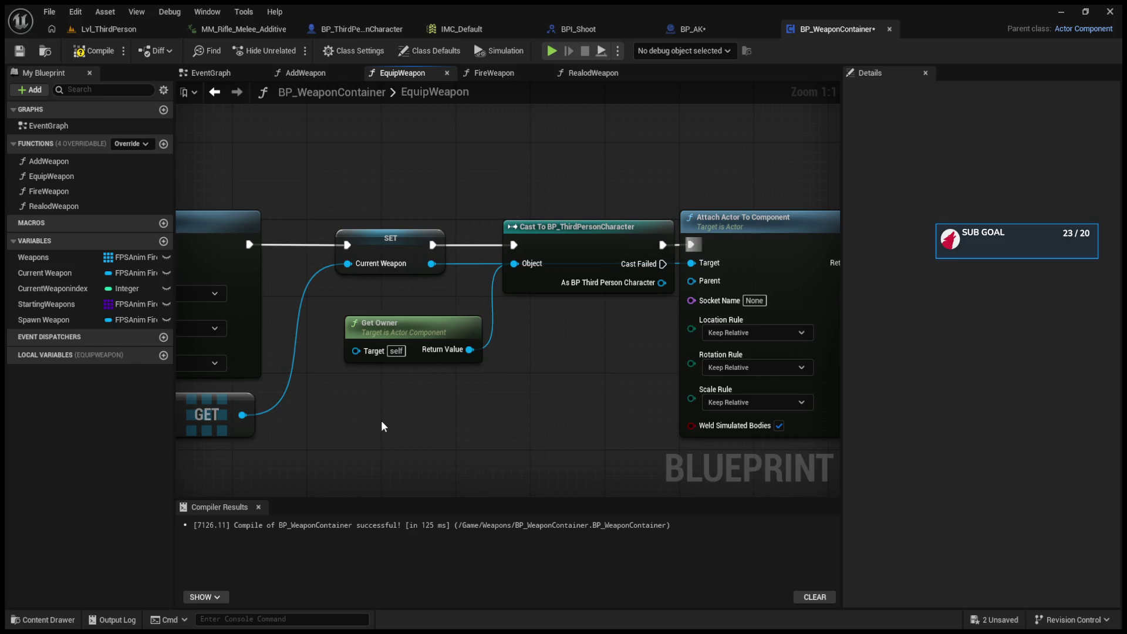
pyautogui.hotkey('ctrl', 'v')
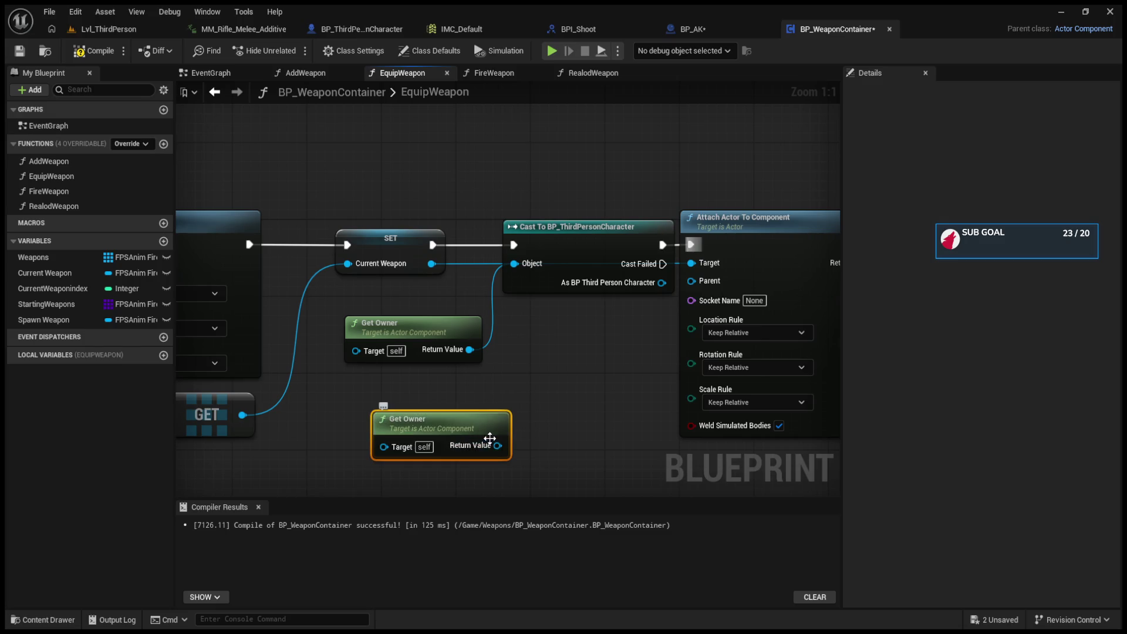
# Step: Add Get Components By Class from the second Get Owner, using the FPSAnim character component class
pyautogui.moveTo(498, 445); pyautogui.dragTo(572, 335)
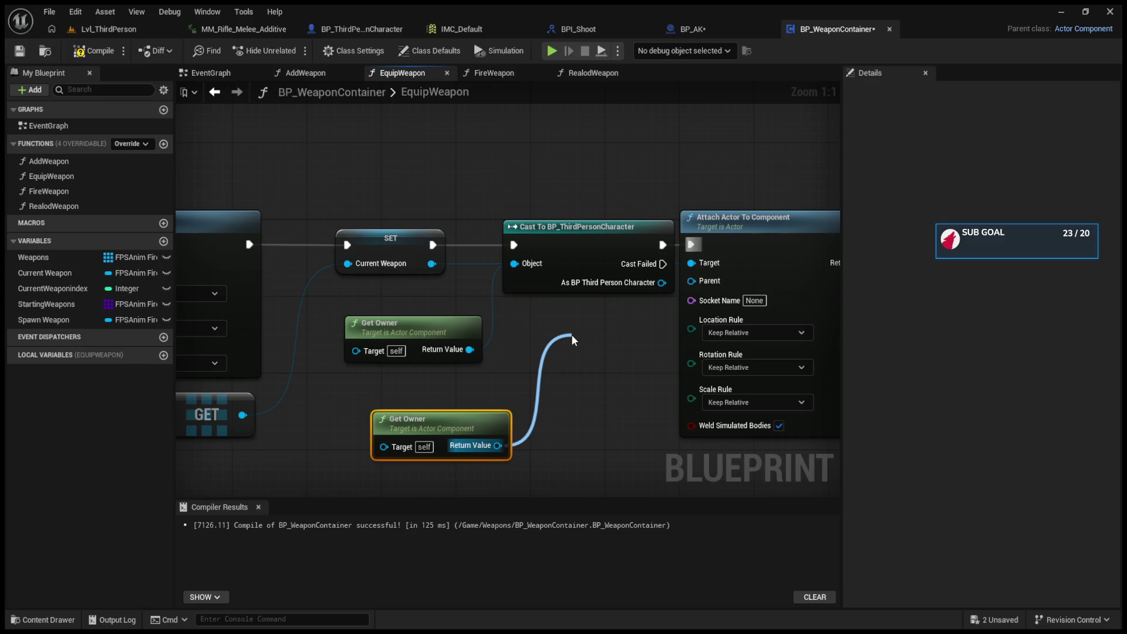
pyautogui.moveTo(572, 333)
pyautogui.mouseDown()
pyautogui.moveTo(674, 296)
pyautogui.moveTo(696, 437)
pyautogui.mouseUp()
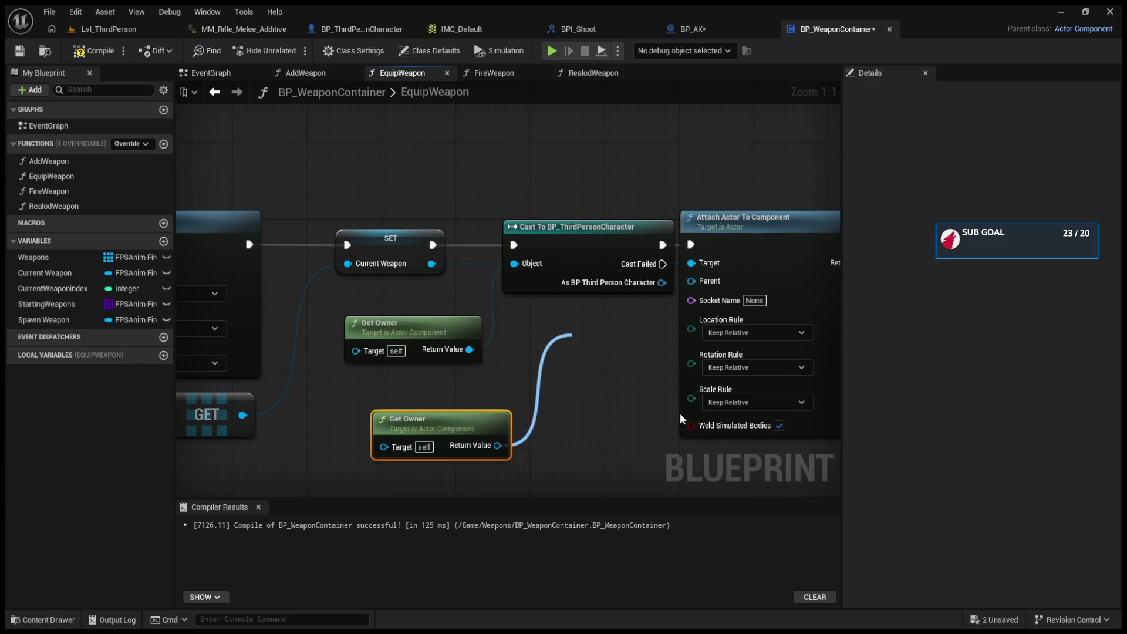
pyautogui.click(679, 413)
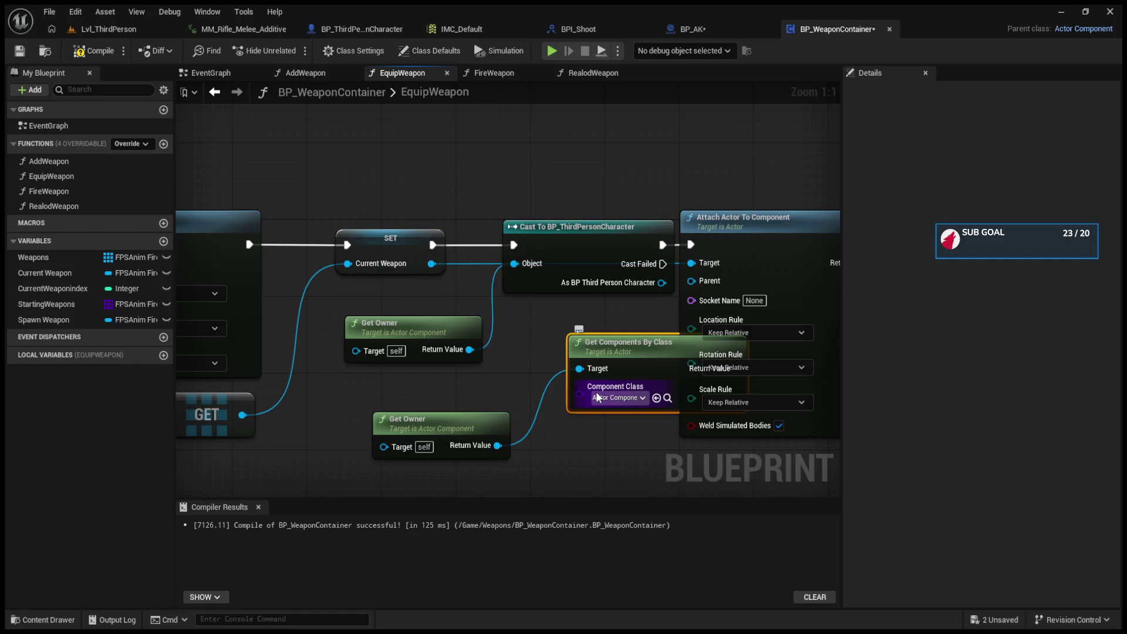
pyautogui.moveTo(611, 362); pyautogui.dragTo(545, 439)
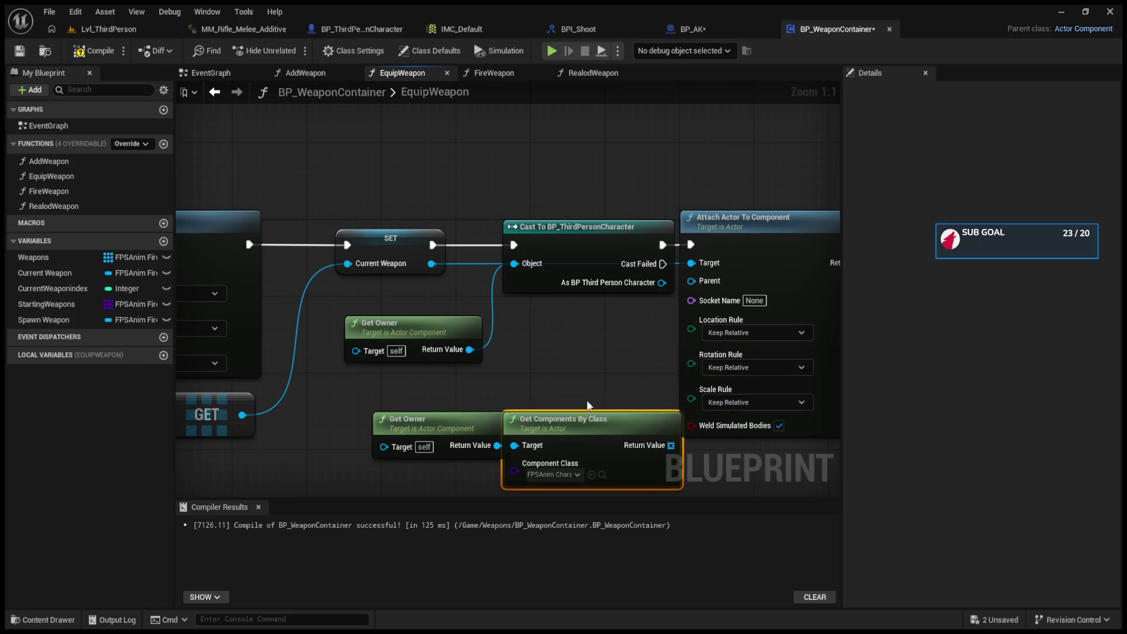
pyautogui.moveTo(411, 329); pyautogui.dragTo(356, 276)
pyautogui.moveTo(576, 352); pyautogui.dragTo(452, 380)
pyautogui.moveTo(445, 306)
pyautogui.mouseDown()
pyautogui.moveTo(515, 305)
pyautogui.moveTo(494, 302)
pyautogui.mouseUp()
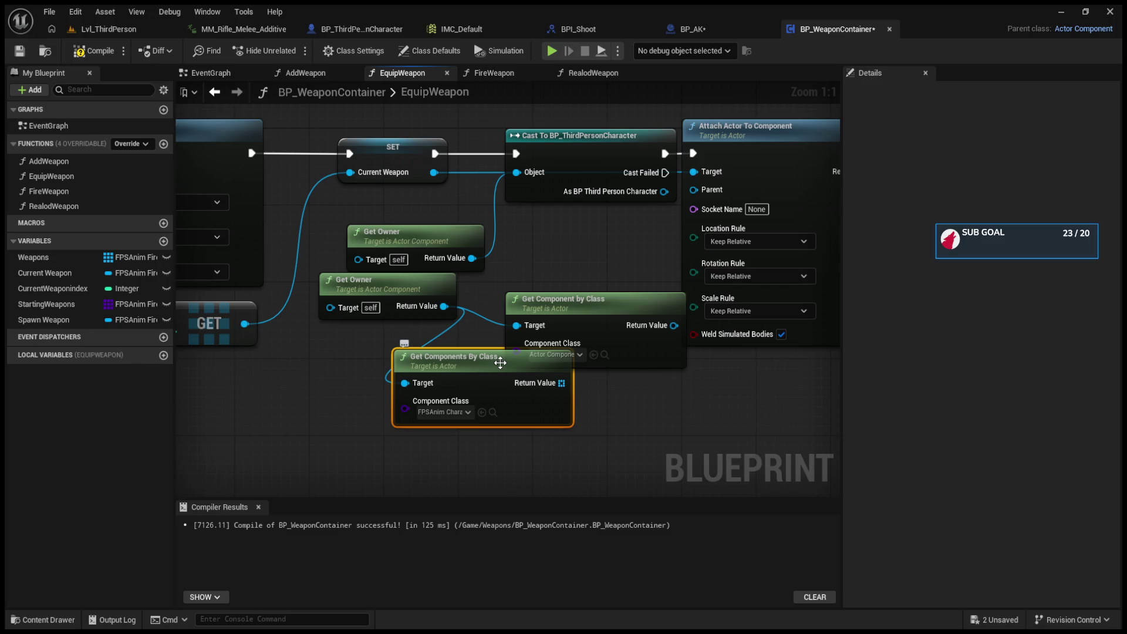
# Step: Delete the extra Get Components By Class and position Get Component by Class beneath Get Owner
pyautogui.press('Delete')
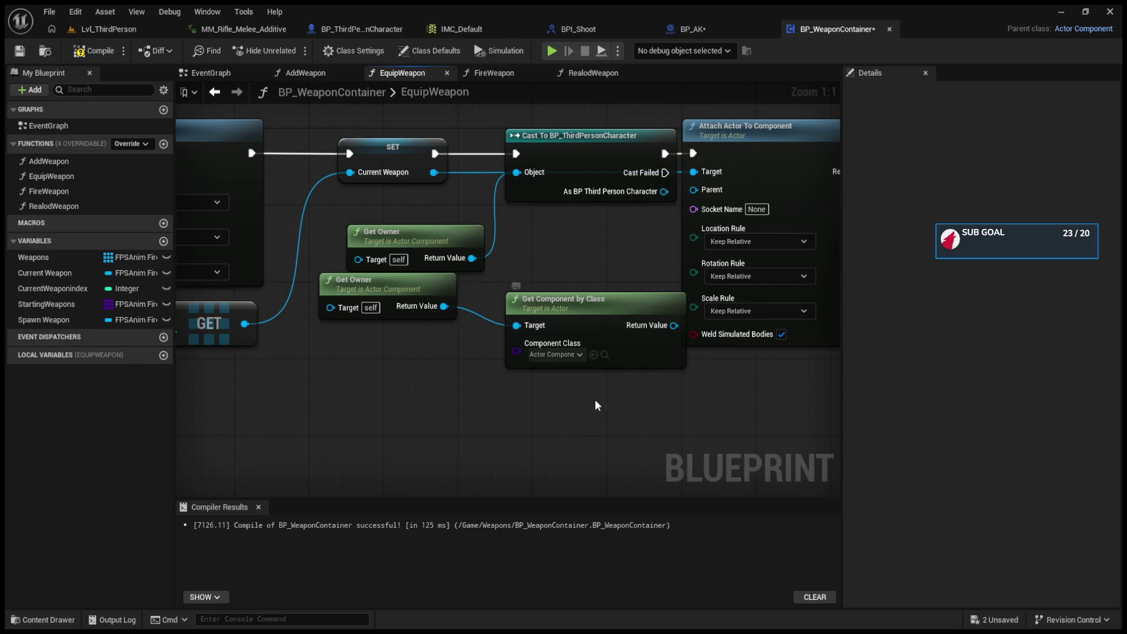
pyautogui.moveTo(647, 331)
pyautogui.mouseDown()
pyautogui.moveTo(552, 367)
pyautogui.moveTo(675, 235)
pyautogui.moveTo(694, 190)
pyautogui.mouseUp()
pyautogui.hotkey('ctrl', 'z')
pyautogui.moveTo(580, 363); pyautogui.dragTo(620, 285)
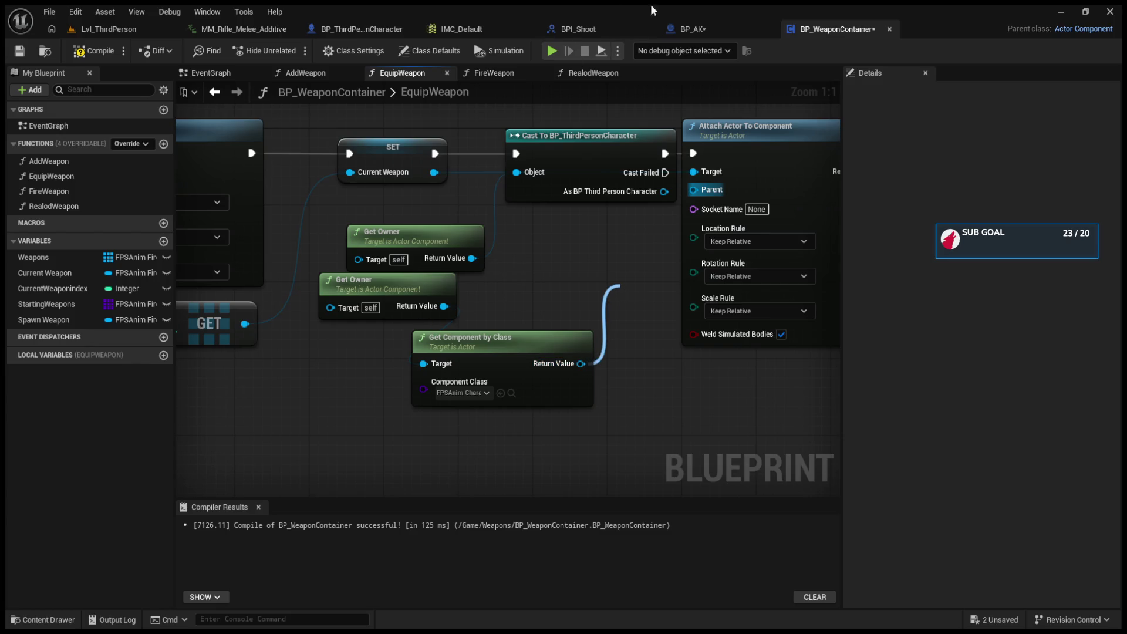
pyautogui.click(565, 240)
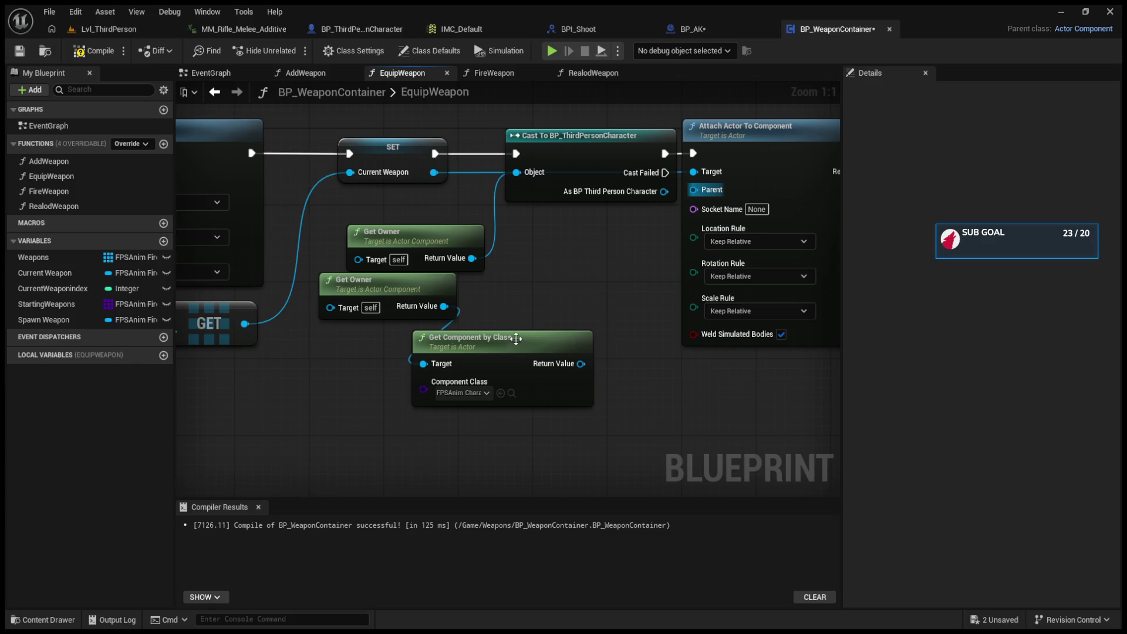
pyautogui.moveTo(516, 339); pyautogui.dragTo(562, 348)
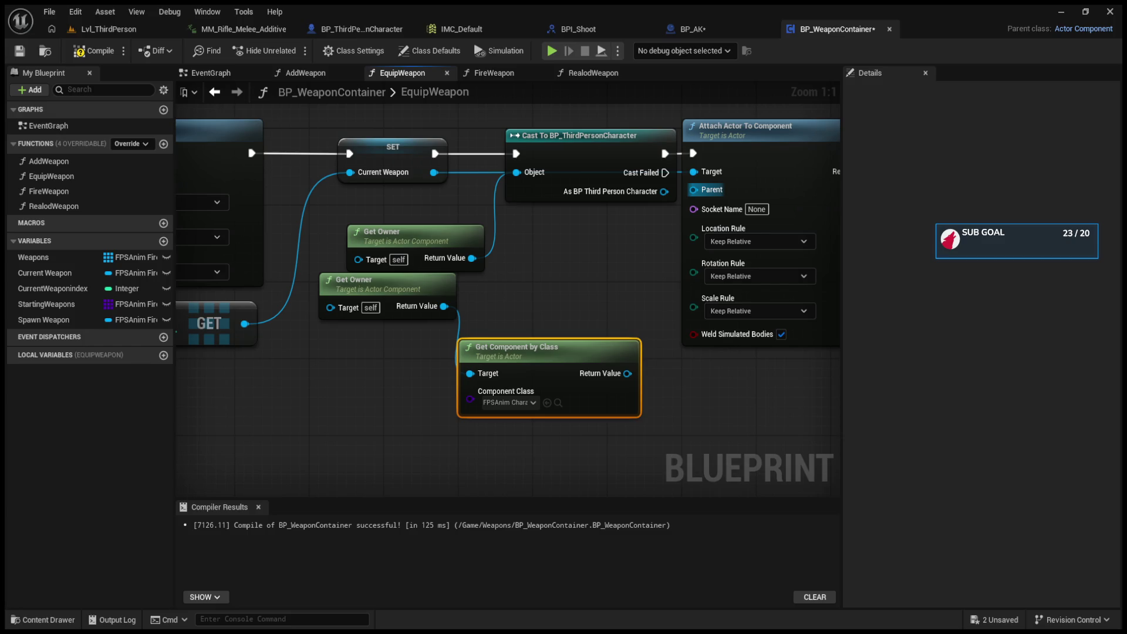
pyautogui.moveTo(516, 165); pyautogui.dragTo(608, 170)
# Step: Delete the Cast, promote the component result to NewLocalVar, and chain its SET before attaching
pyautogui.click(417, 177)
pyautogui.press('Delete')
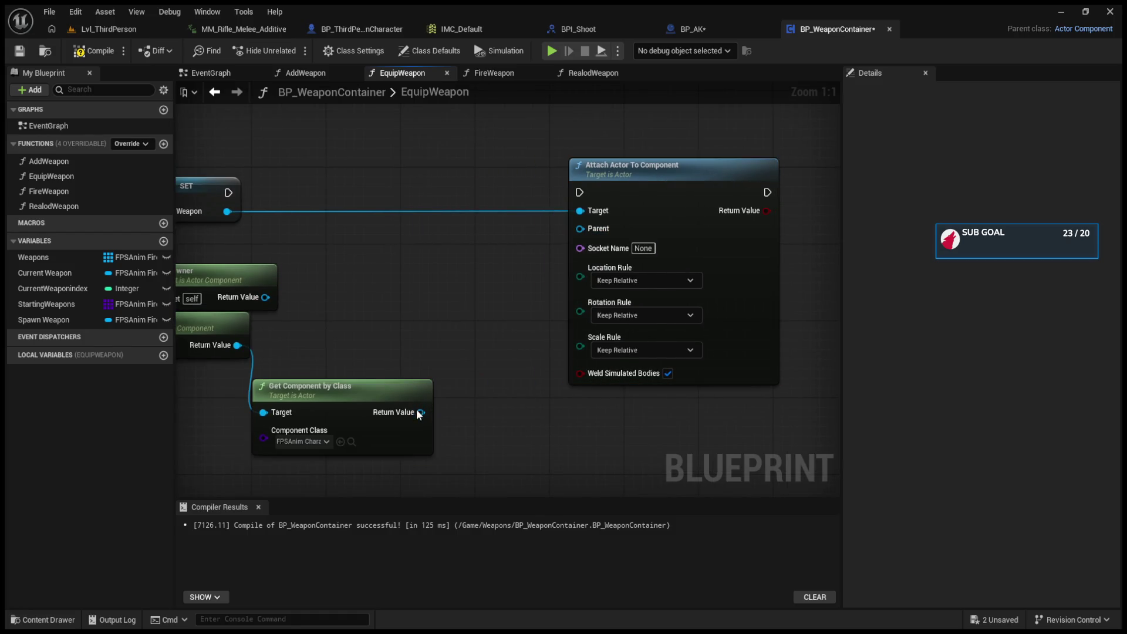
pyautogui.rightClick(418, 413)
pyautogui.click(449, 467)
pyautogui.moveTo(514, 389); pyautogui.dragTo(392, 197)
pyautogui.moveTo(229, 192); pyautogui.dragTo(375, 202)
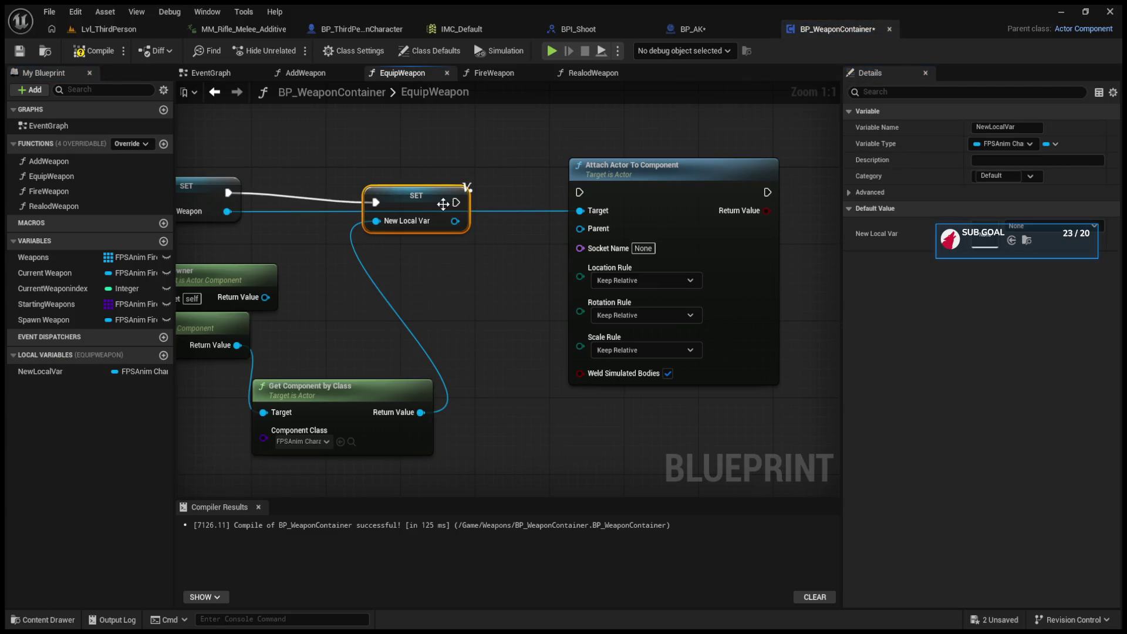
pyautogui.moveTo(456, 202)
pyautogui.mouseDown()
pyautogui.moveTo(580, 193)
pyautogui.moveTo(528, 226)
pyautogui.moveTo(581, 228)
pyautogui.mouseUp()
# Step: Compile, then connect New Local Var to Attach Actor To Component's Parent via Get in Use Mesh
pyautogui.moveTo(455, 221); pyautogui.dragTo(496, 309)
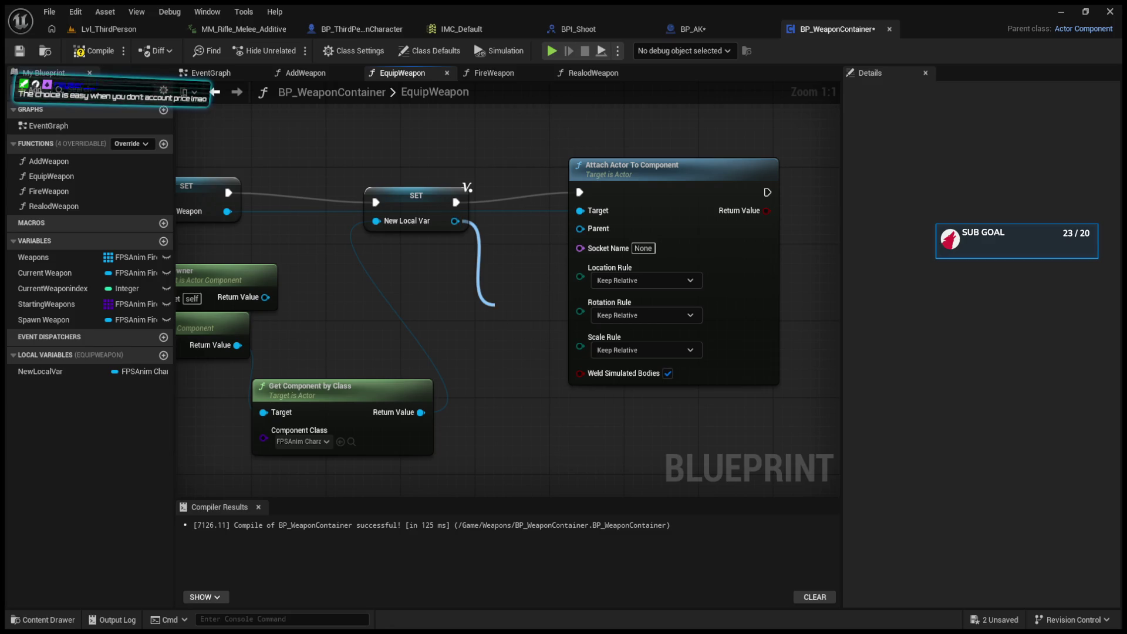
pyautogui.moveTo(494, 304)
pyautogui.mouseDown()
pyautogui.moveTo(661, 304)
pyautogui.moveTo(452, 359)
pyautogui.mouseUp()
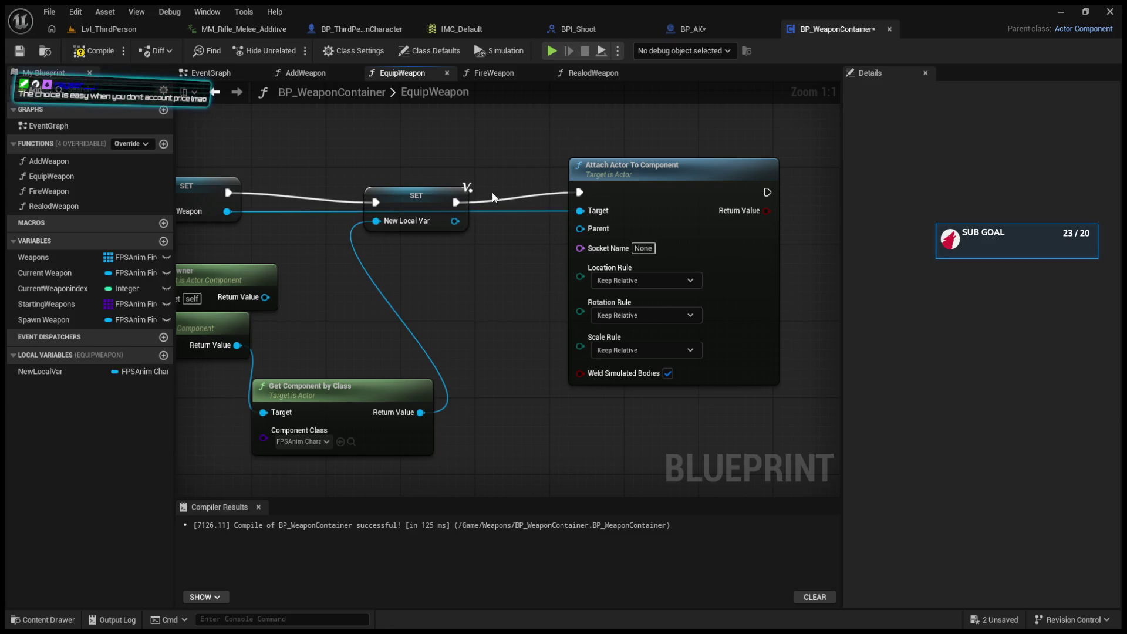
pyautogui.moveTo(454, 221); pyautogui.dragTo(521, 339)
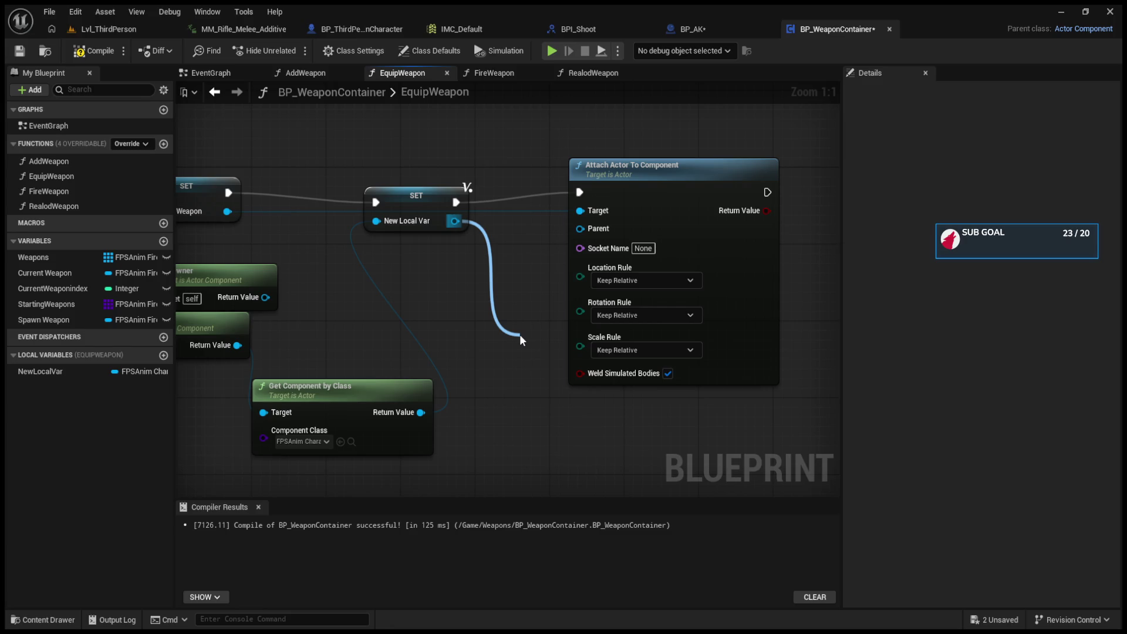
pyautogui.moveTo(520, 334); pyautogui.dragTo(520, 334)
pyautogui.moveTo(364, 394)
pyautogui.mouseDown()
pyautogui.moveTo(396, 373)
pyautogui.moveTo(381, 334)
pyautogui.mouseUp()
pyautogui.moveTo(418, 197); pyautogui.dragTo(426, 178)
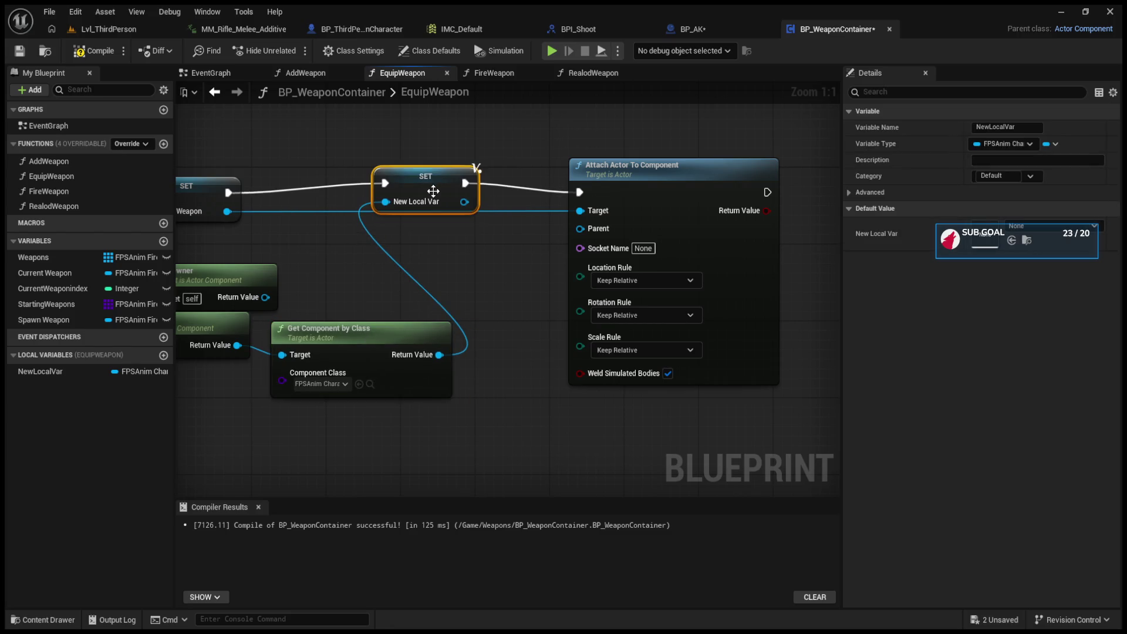
pyautogui.click(1034, 227)
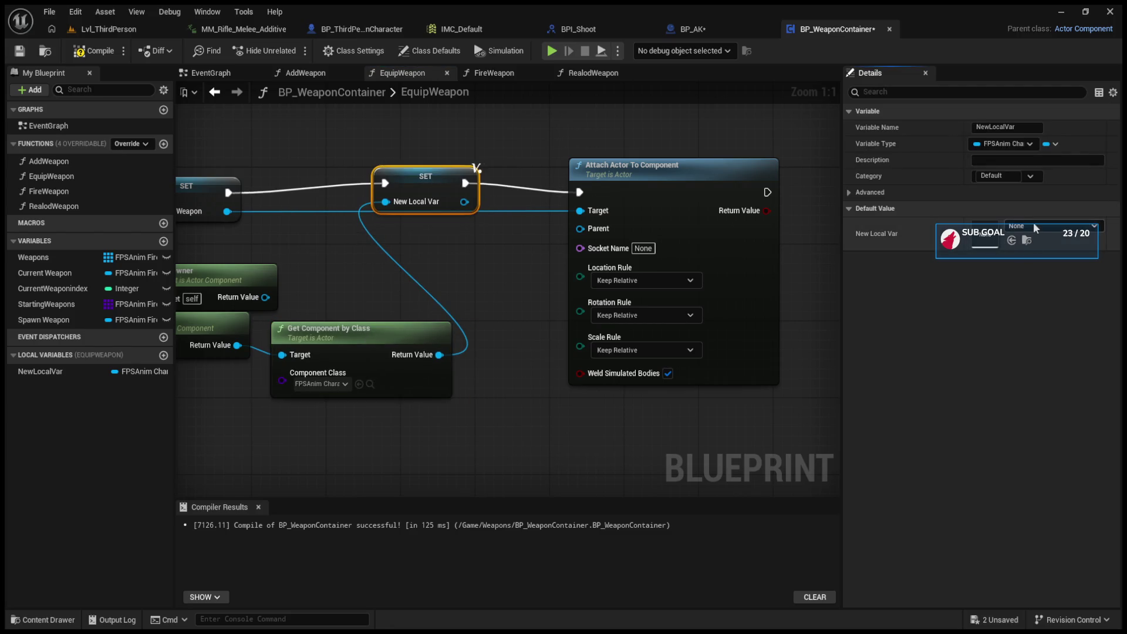
pyautogui.click(93, 50)
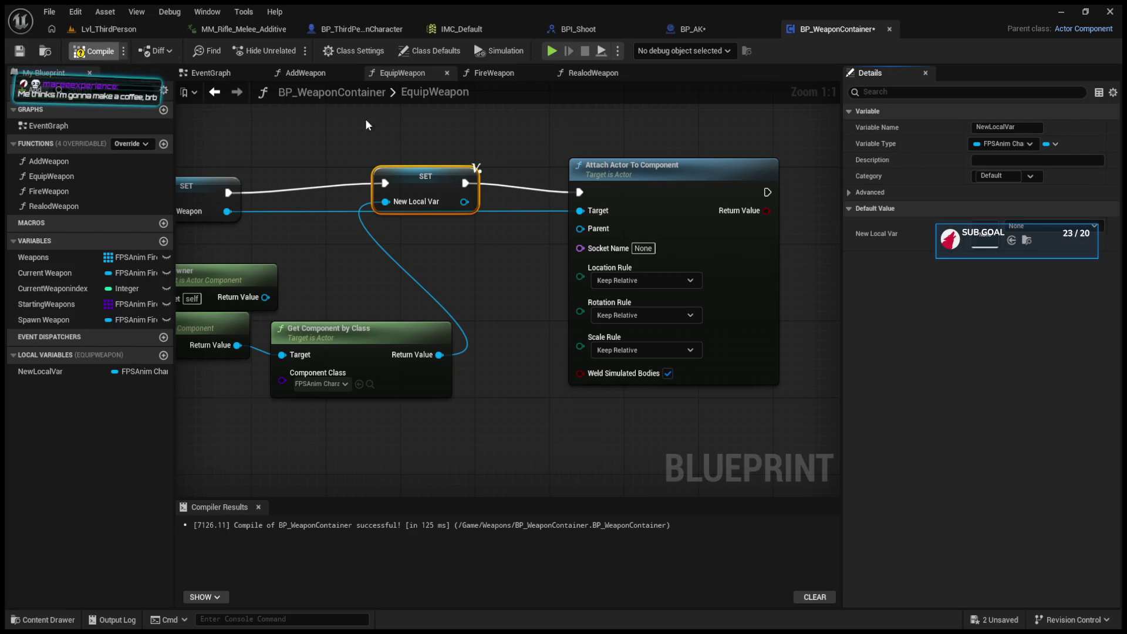
pyautogui.click(392, 214)
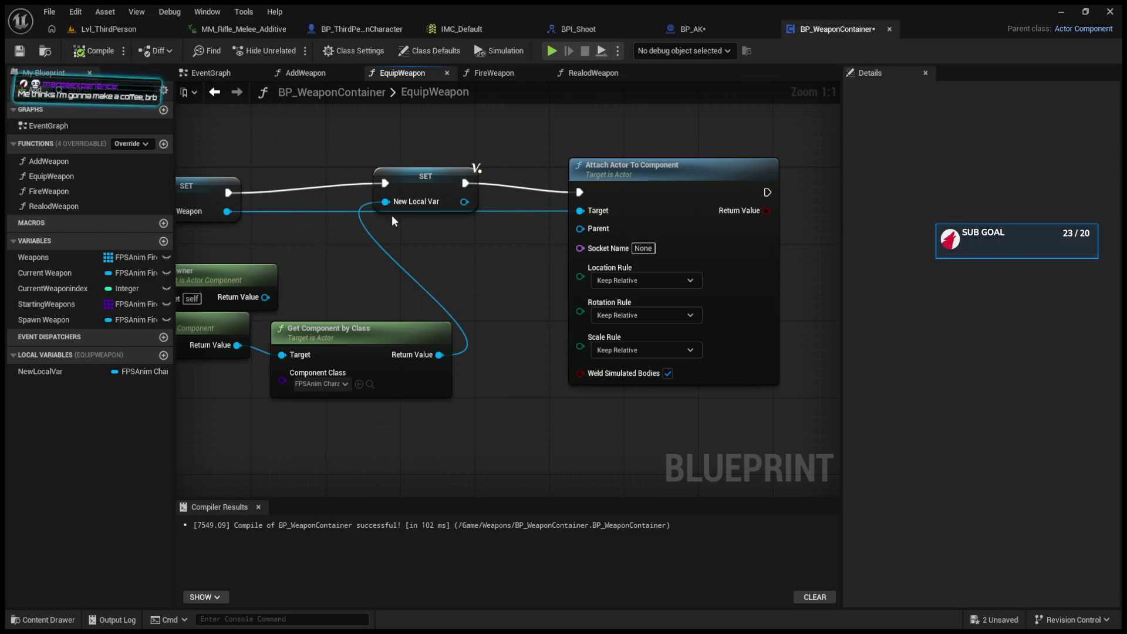
pyautogui.moveTo(422, 184); pyautogui.dragTo(432, 192)
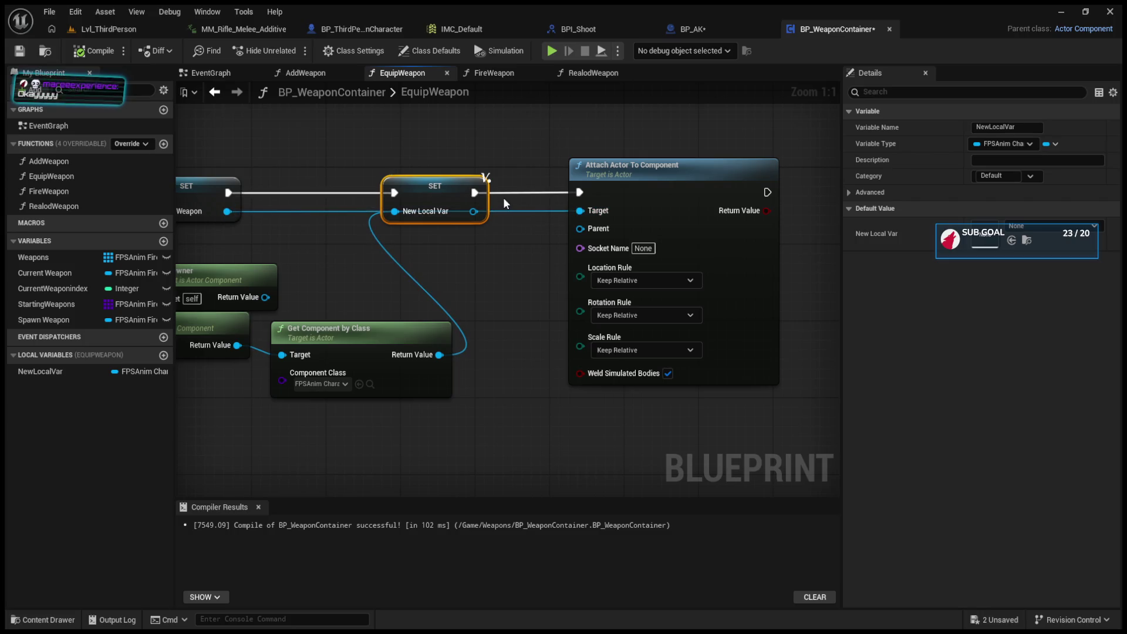
pyautogui.moveTo(473, 211); pyautogui.dragTo(587, 233)
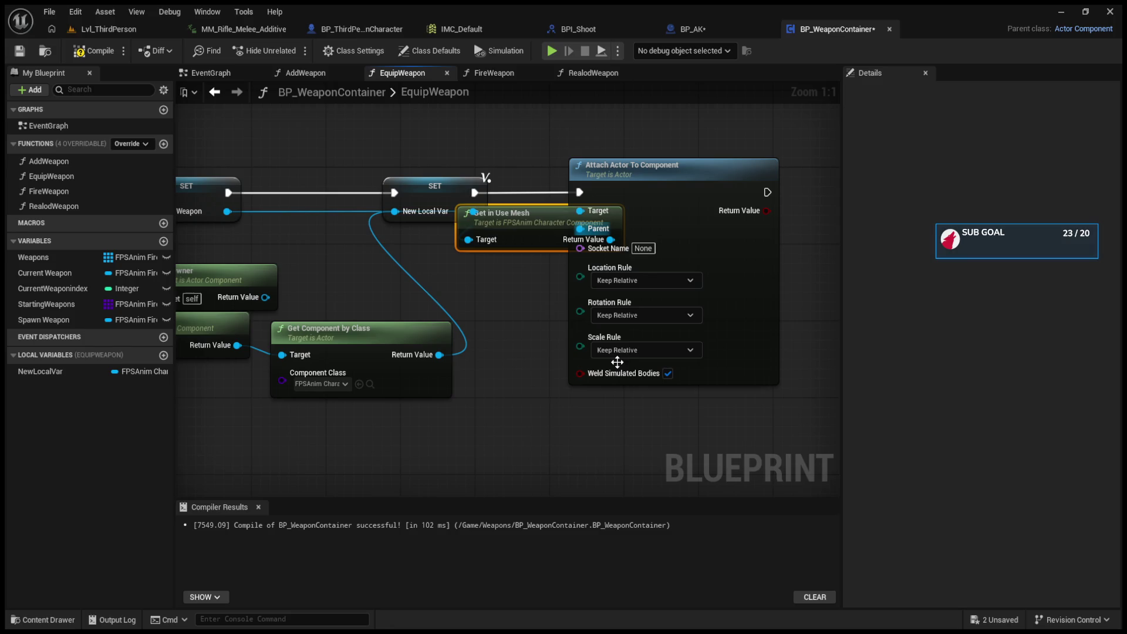
# Step: Move Attach Actor To Component right and Get in Use Mesh lower, then recompile BP_WeaponContainer
pyautogui.moveTo(626, 184); pyautogui.dragTo(718, 185)
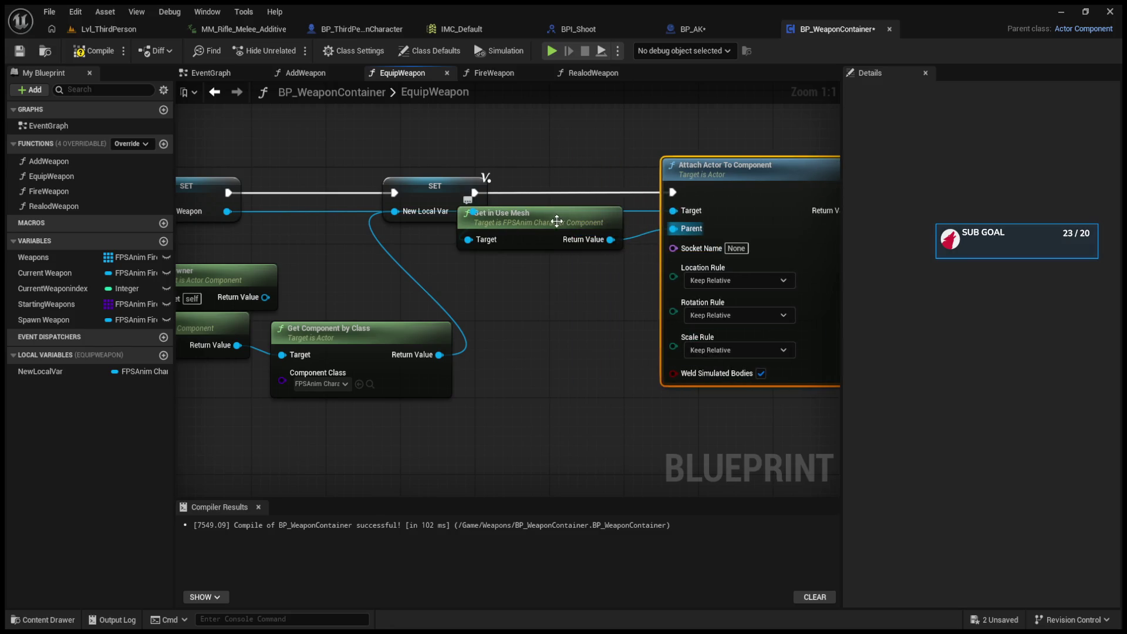
pyautogui.moveTo(557, 217); pyautogui.dragTo(576, 256)
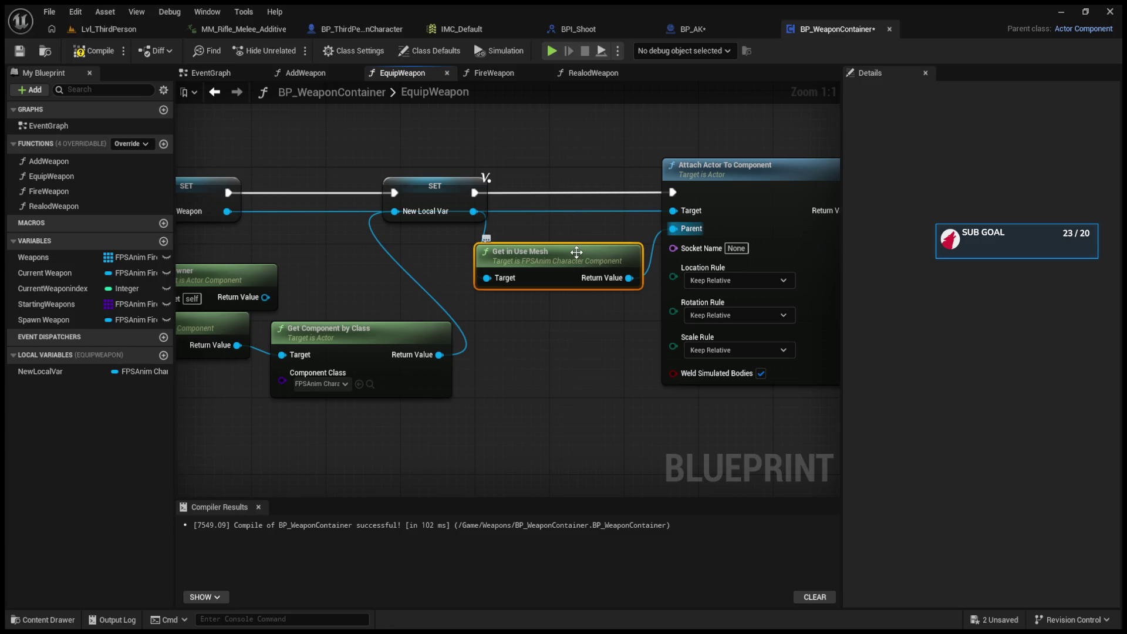
pyautogui.click(332, 27)
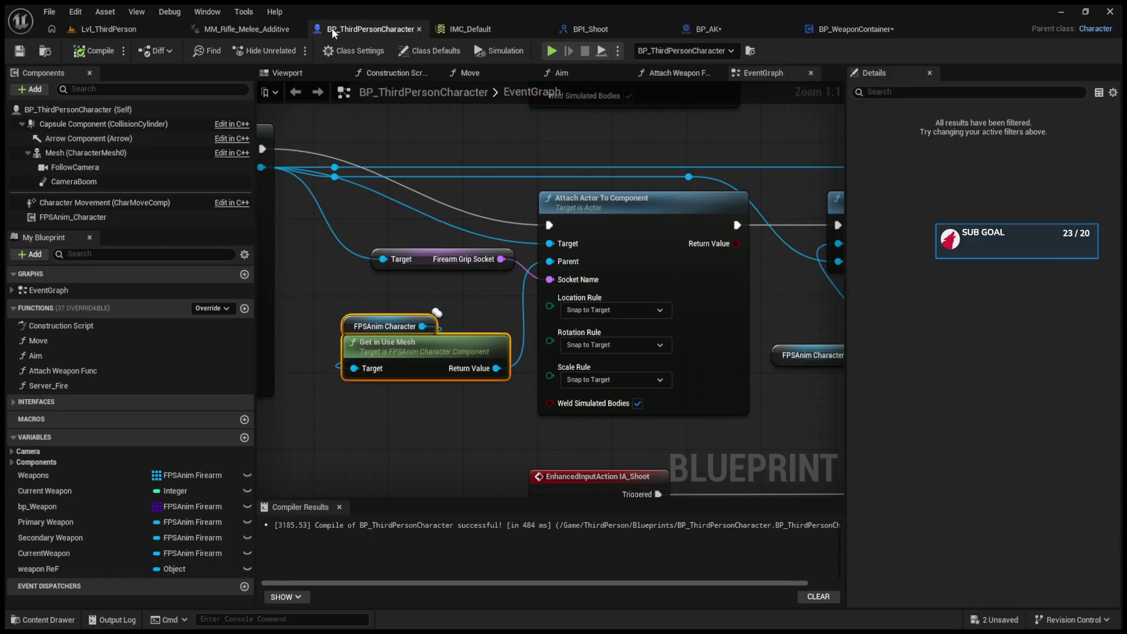
pyautogui.click(837, 28)
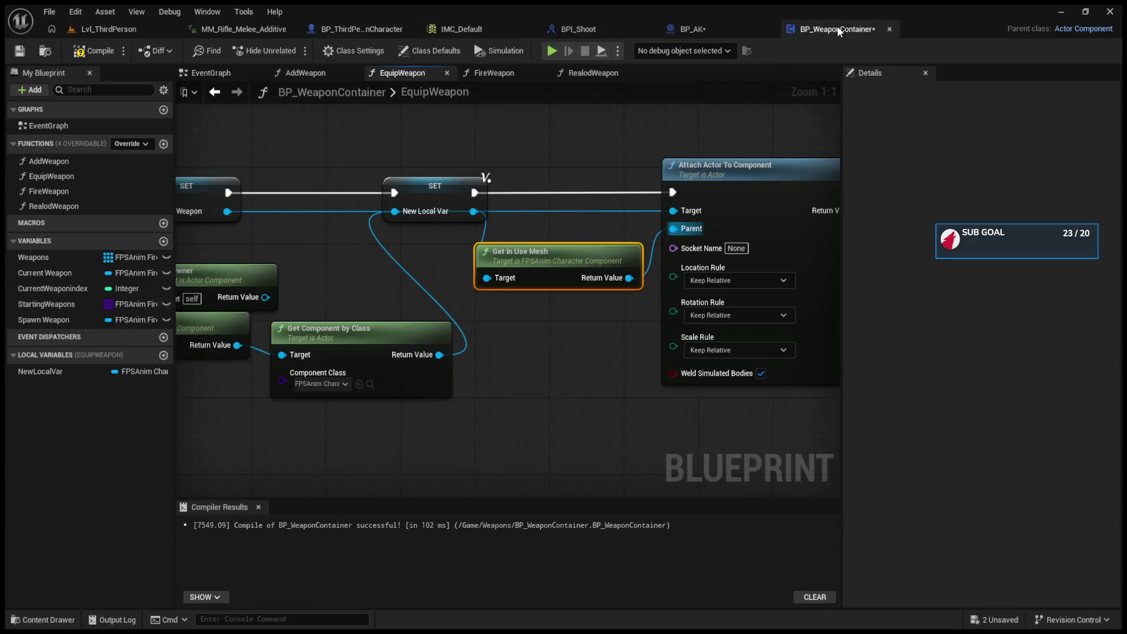
pyautogui.click(94, 50)
pyautogui.moveTo(342, 271); pyautogui.dragTo(440, 254)
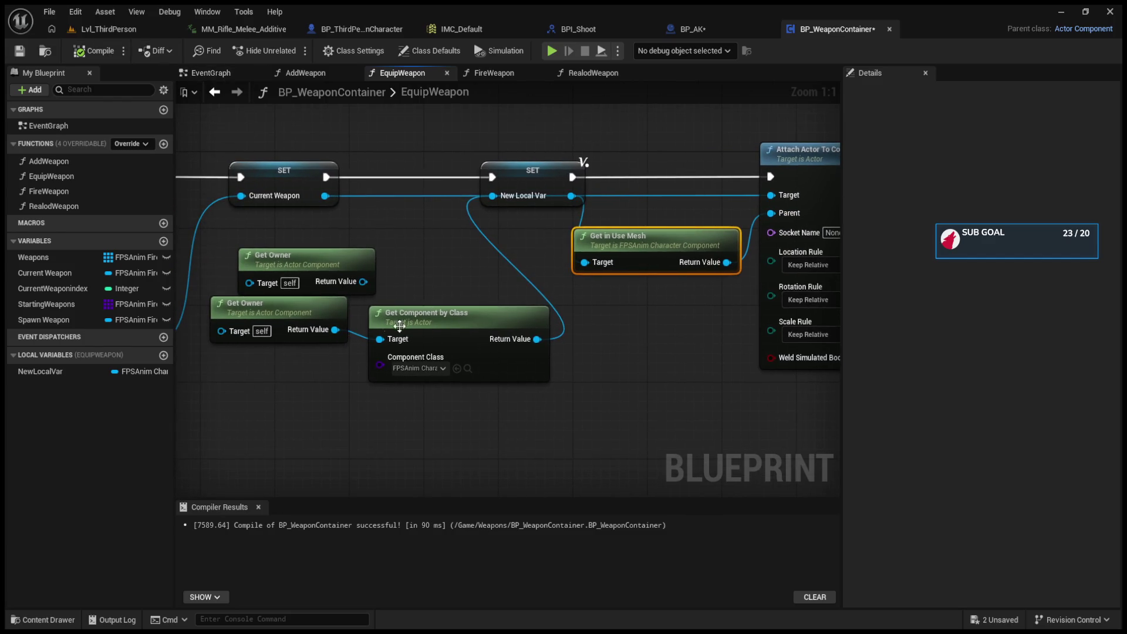
# Step: Feed Get Component by Class into Get in Use Mesh and delete the SET New Local Var node
pyautogui.moveTo(537, 338); pyautogui.dragTo(593, 264)
pyautogui.click(547, 182)
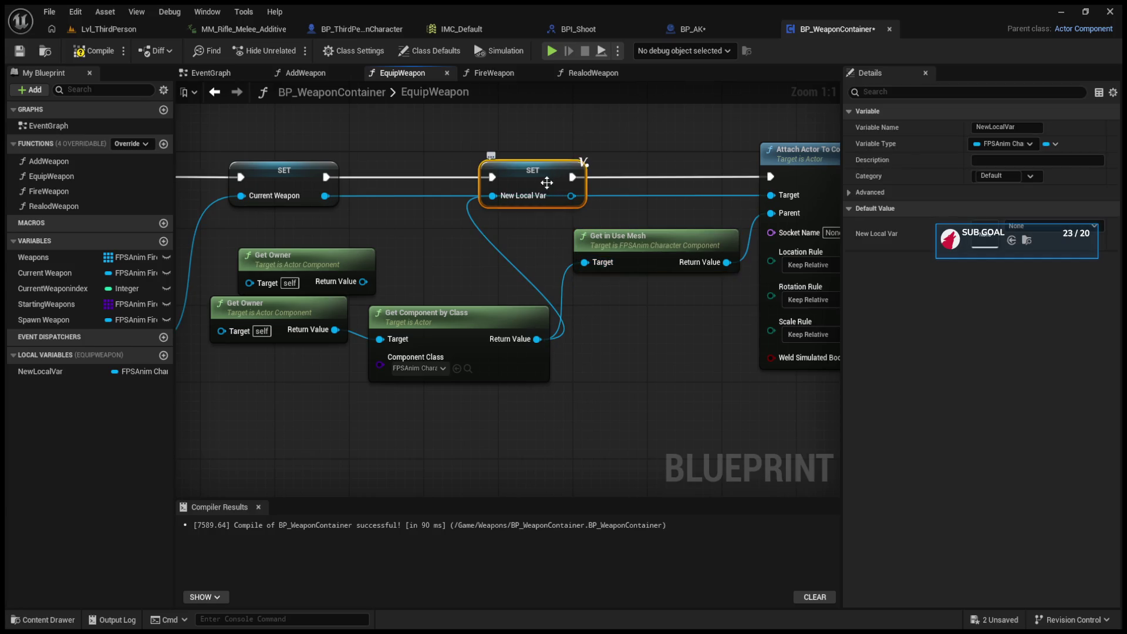
pyautogui.click(1033, 126)
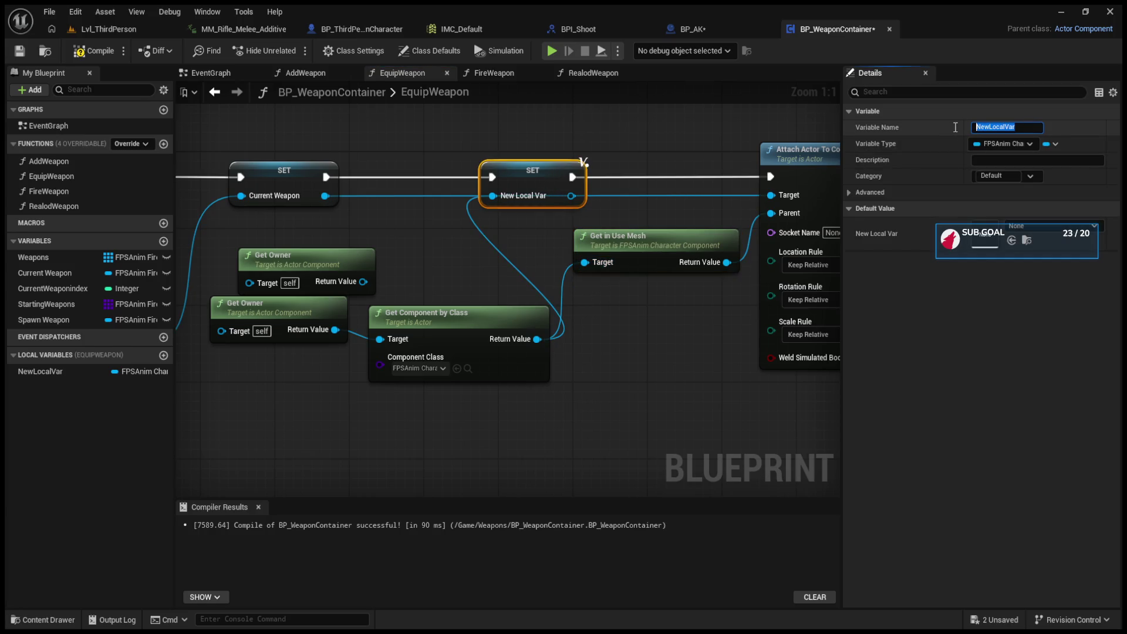
pyautogui.click(557, 167)
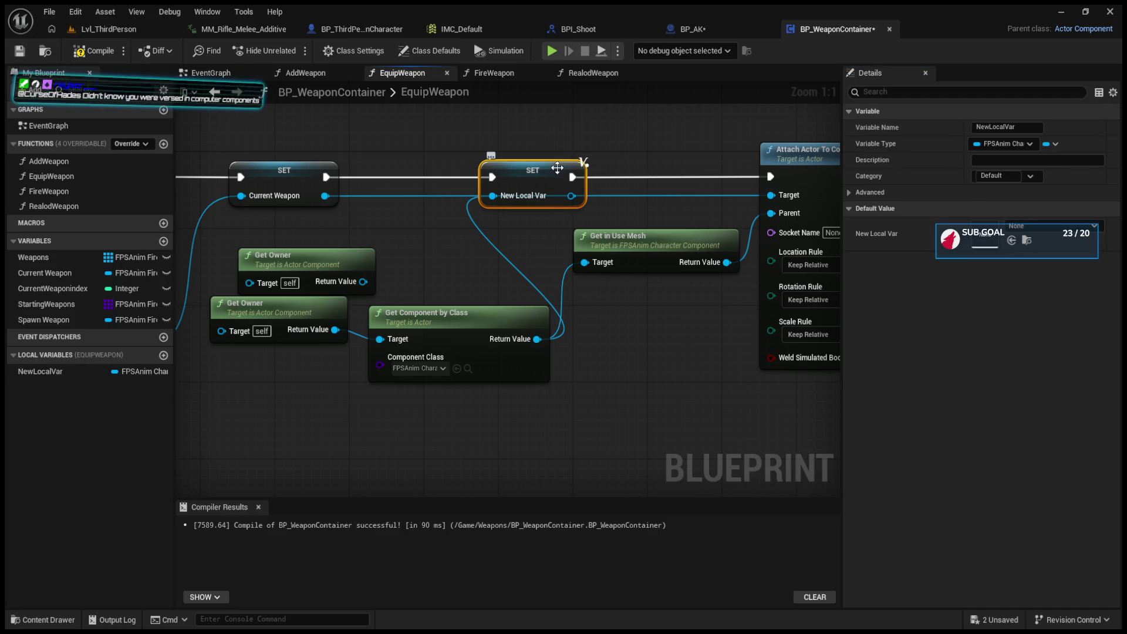
pyautogui.press('Delete')
# Step: Chain the Current Weapon SET's execution into Attach Actor To Component, then switch to BP_ThirdPersonCharacter
pyautogui.moveTo(514, 179); pyautogui.dragTo(774, 182)
pyautogui.moveTo(326, 177); pyautogui.dragTo(770, 178)
pyautogui.click(703, 27)
pyautogui.click(847, 26)
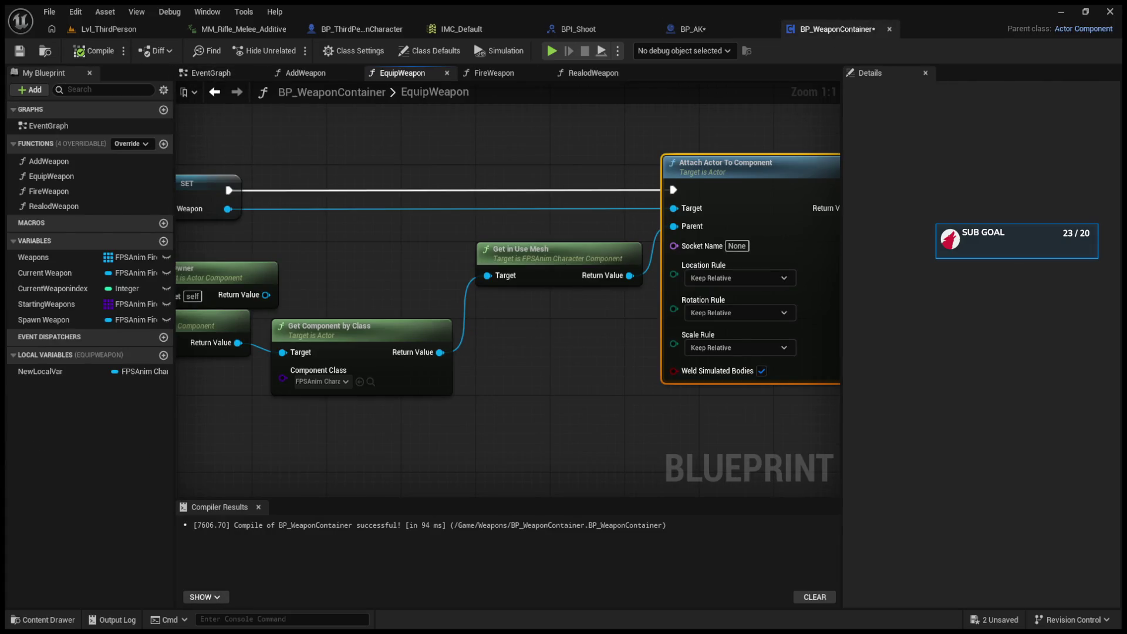
pyautogui.moveTo(740, 437)
pyautogui.mouseDown()
pyautogui.moveTo(531, 348)
pyautogui.moveTo(402, 349)
pyautogui.mouseUp()
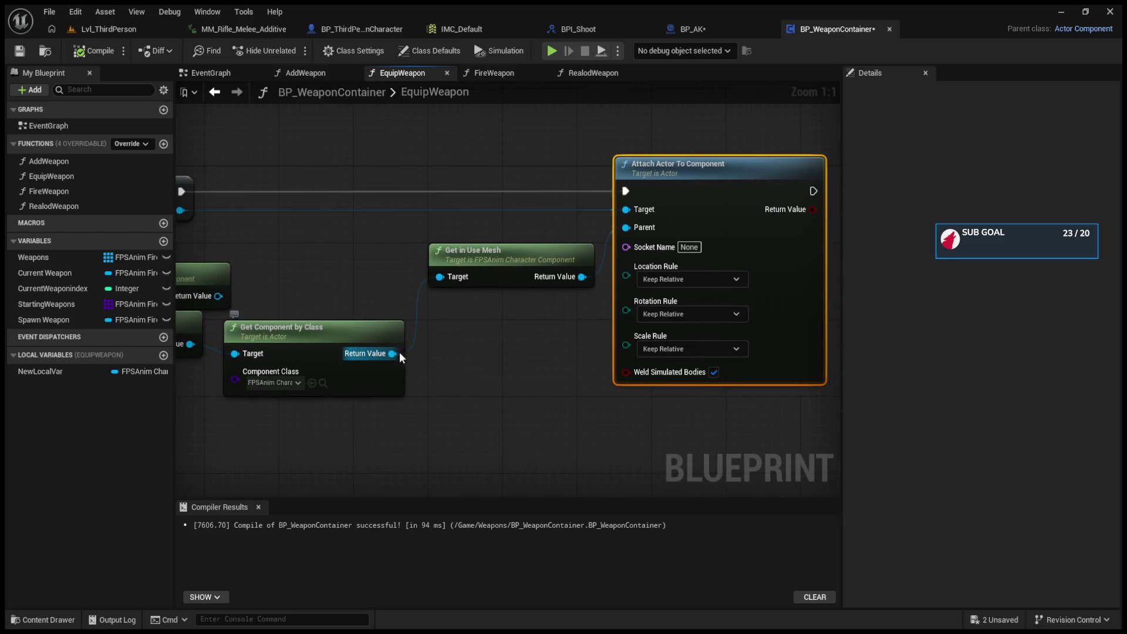
pyautogui.click(352, 29)
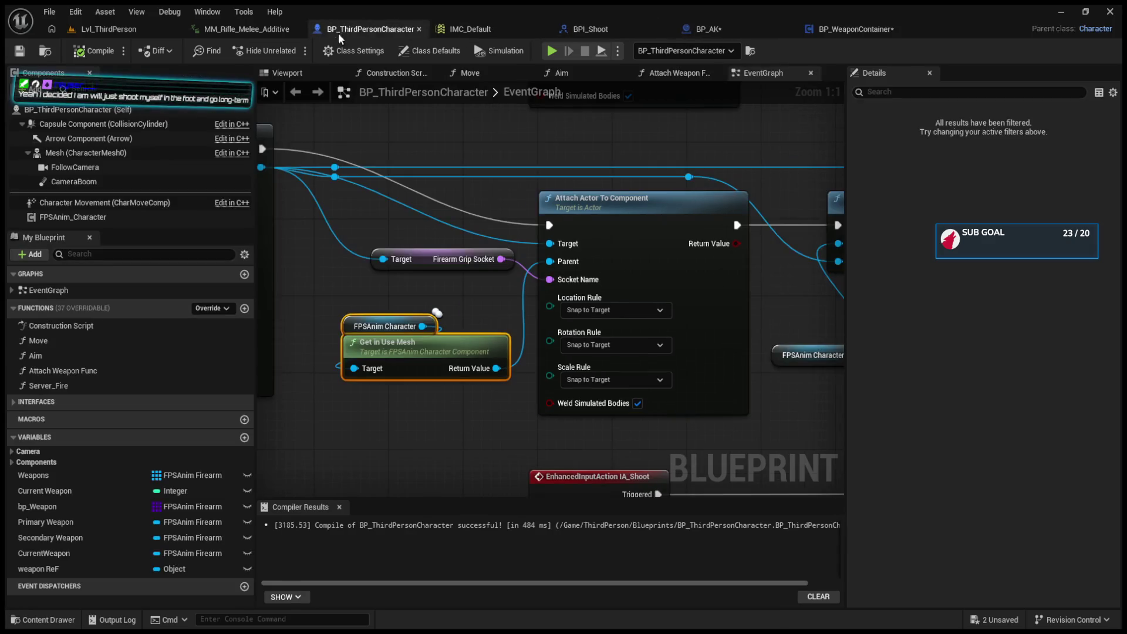
# Step: Pan the BP_ThirdPersonCharacter graph to see more of its nodes
pyautogui.moveTo(428, 187)
pyautogui.mouseDown()
pyautogui.moveTo(741, 240)
pyautogui.moveTo(690, 229)
pyautogui.mouseUp()
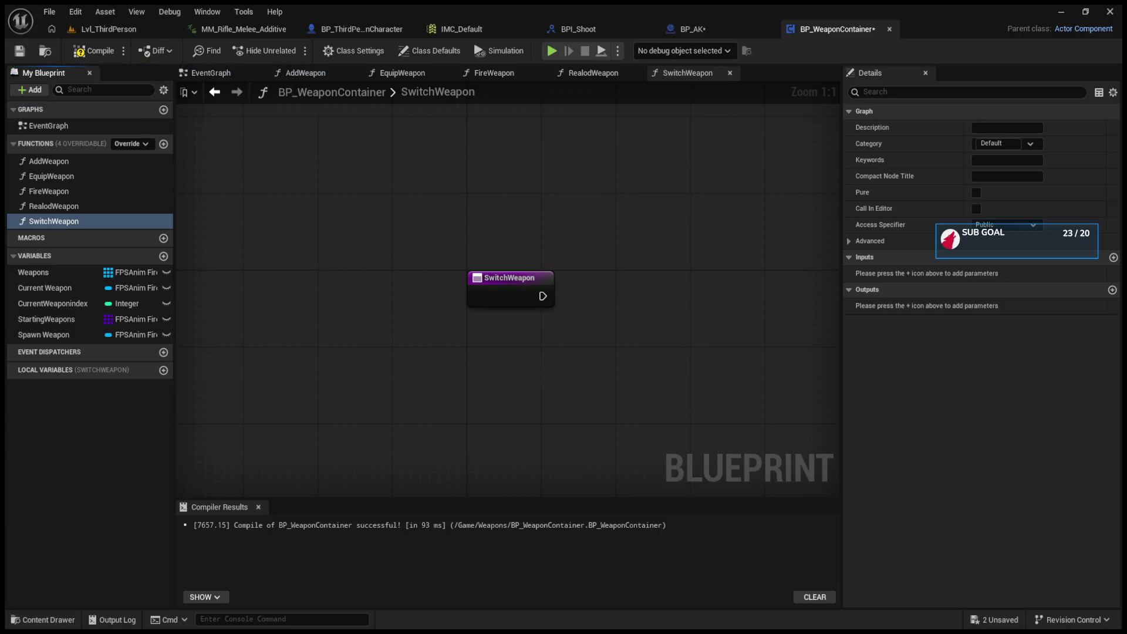
# Step: Browse the Switch Weapons, SpawnActor and Attach Weapon logic in BP_ThirdPersonCharacter's EventGraph
pyautogui.click(147, 27)
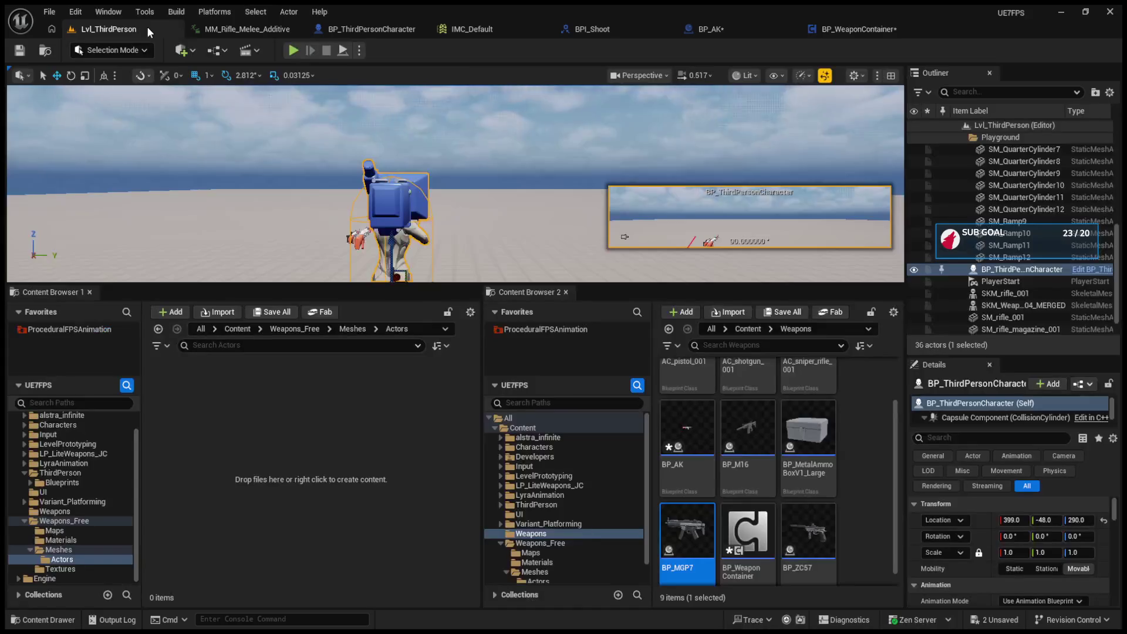
pyautogui.click(744, 27)
pyautogui.click(844, 30)
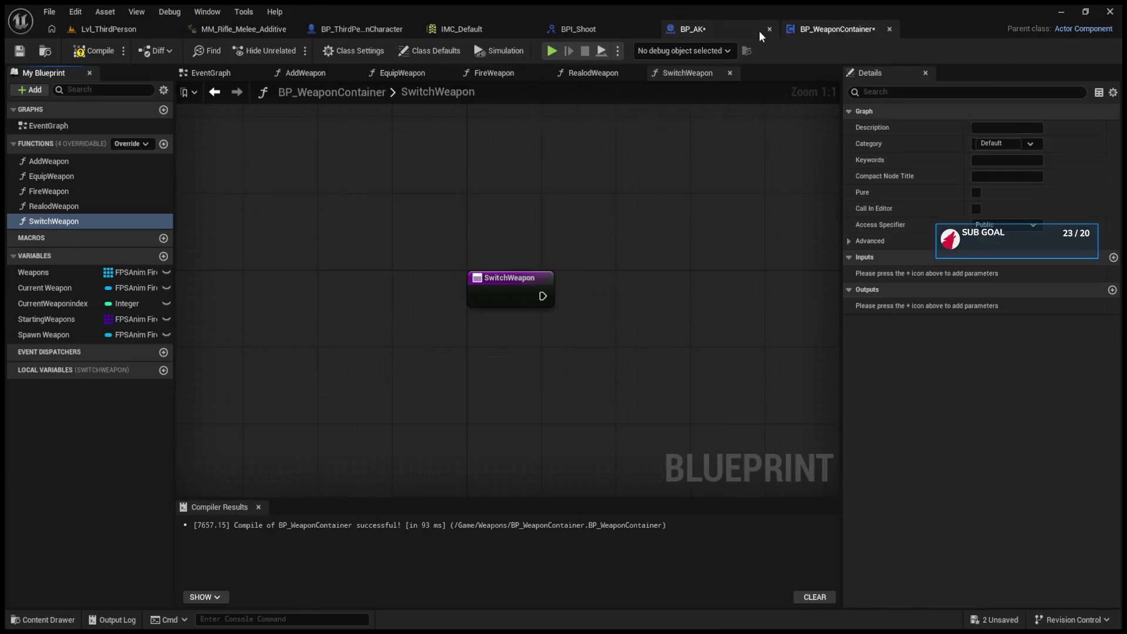
pyautogui.click(758, 30)
pyautogui.click(367, 30)
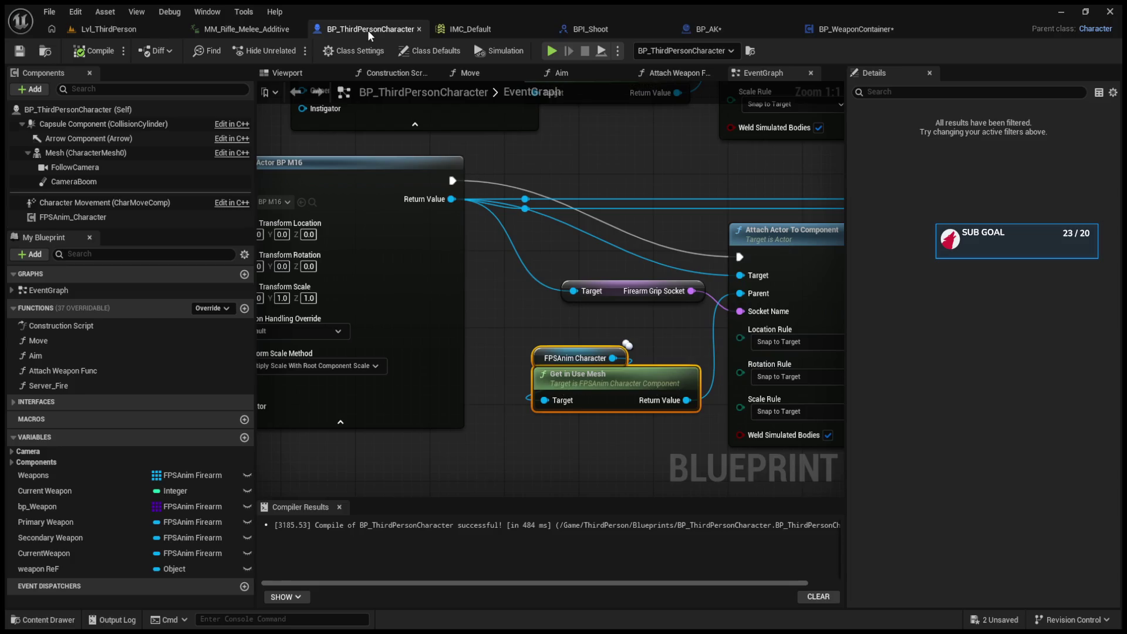
pyautogui.scroll(-7, 601, 207)
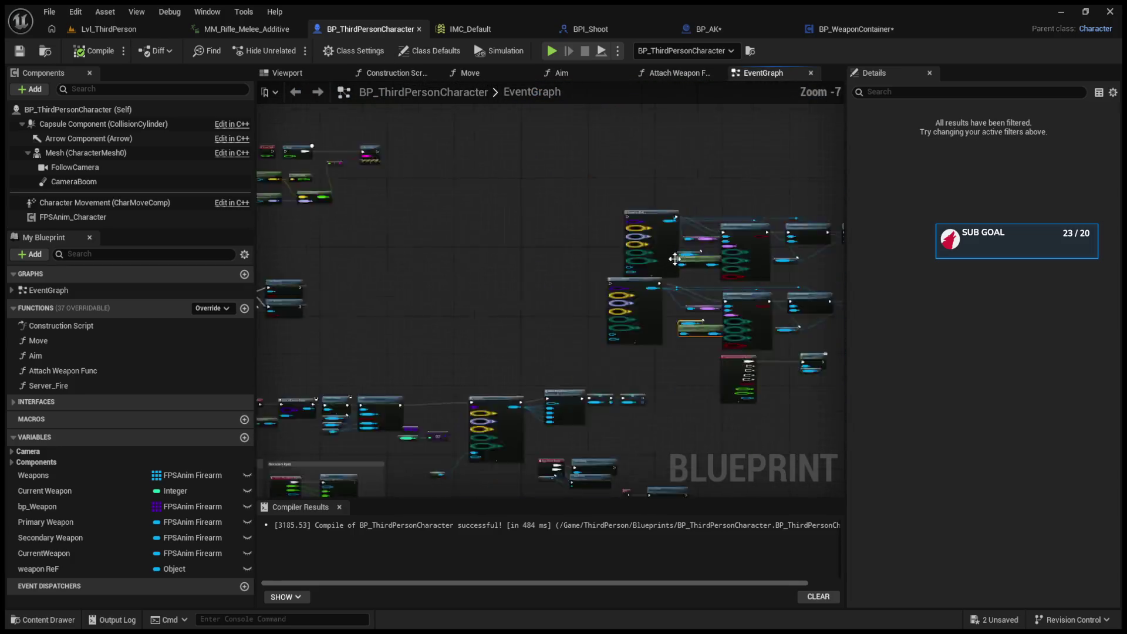
pyautogui.scroll(-5, 675, 258)
pyautogui.scroll(9, 491, 325)
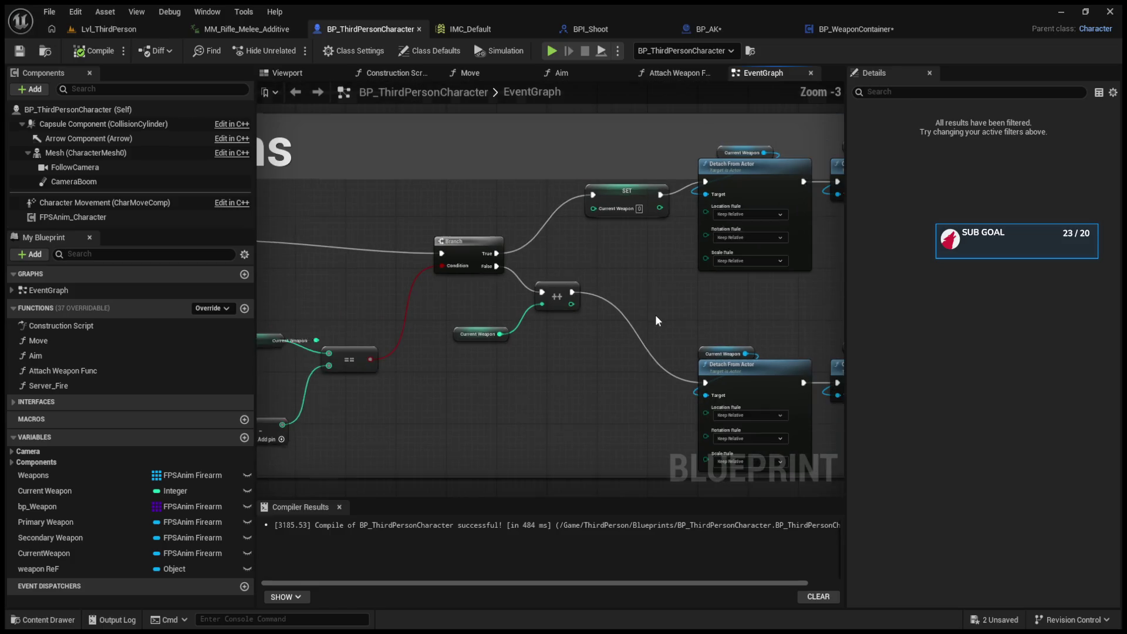
pyautogui.scroll(-1, 628, 291)
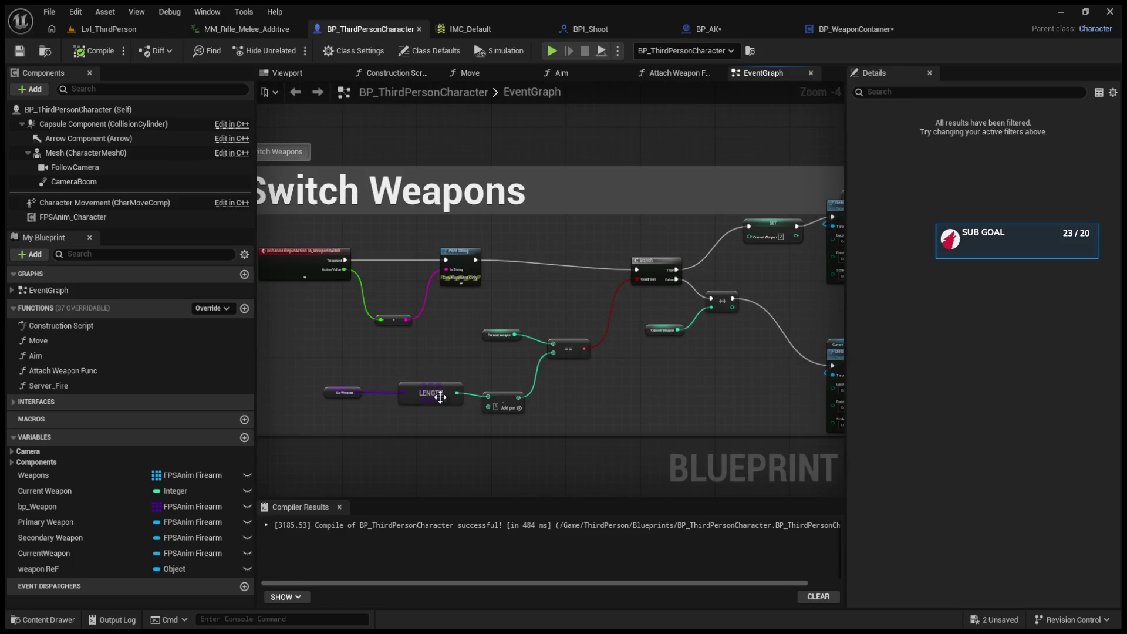
pyautogui.scroll(1, 440, 397)
pyautogui.scroll(1, 568, 367)
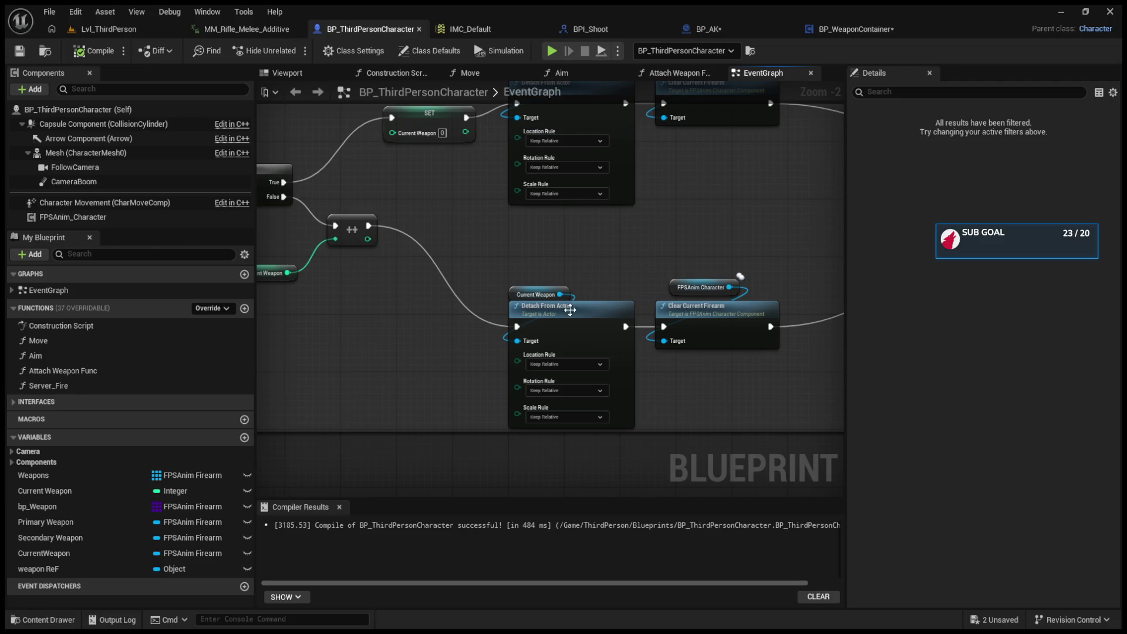
pyautogui.scroll(-2, 570, 310)
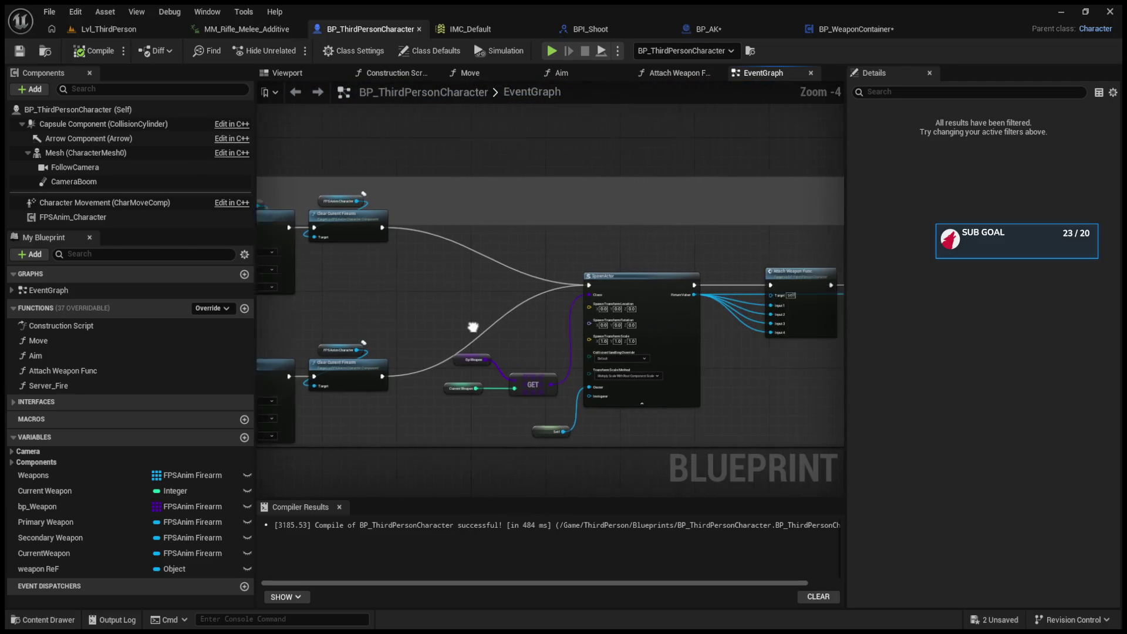
pyautogui.moveTo(473, 327); pyautogui.dragTo(427, 324)
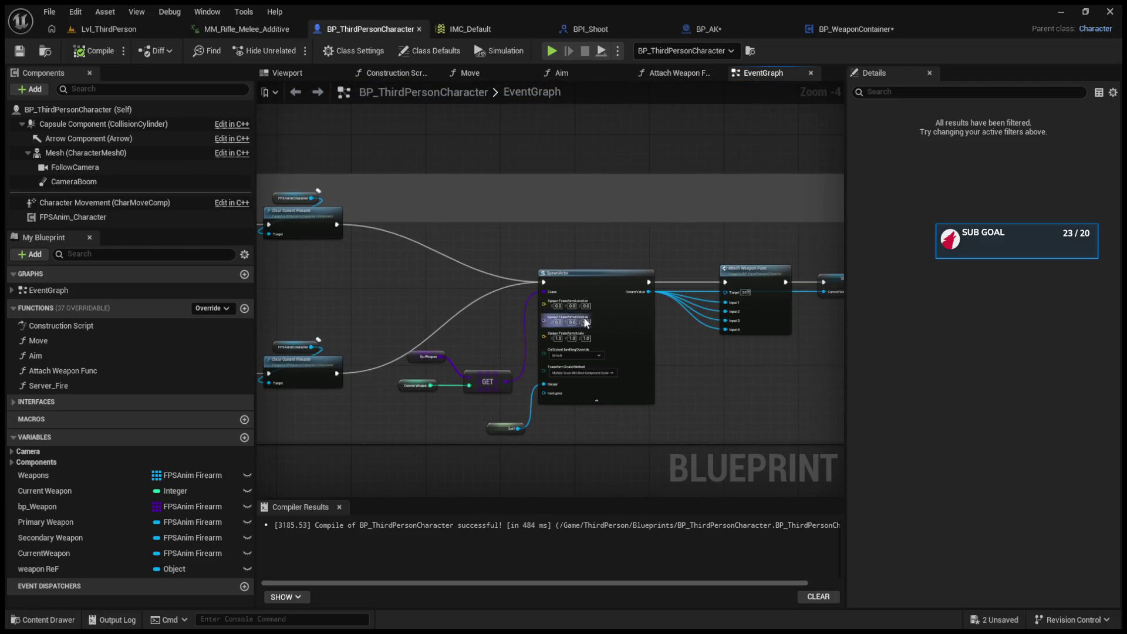
# Step: Close the MM_Rifle_Melee_Additive tab and return to BP_WeaponContainer's SwitchWeapon graph
pyautogui.click(296, 29)
pyautogui.click(142, 29)
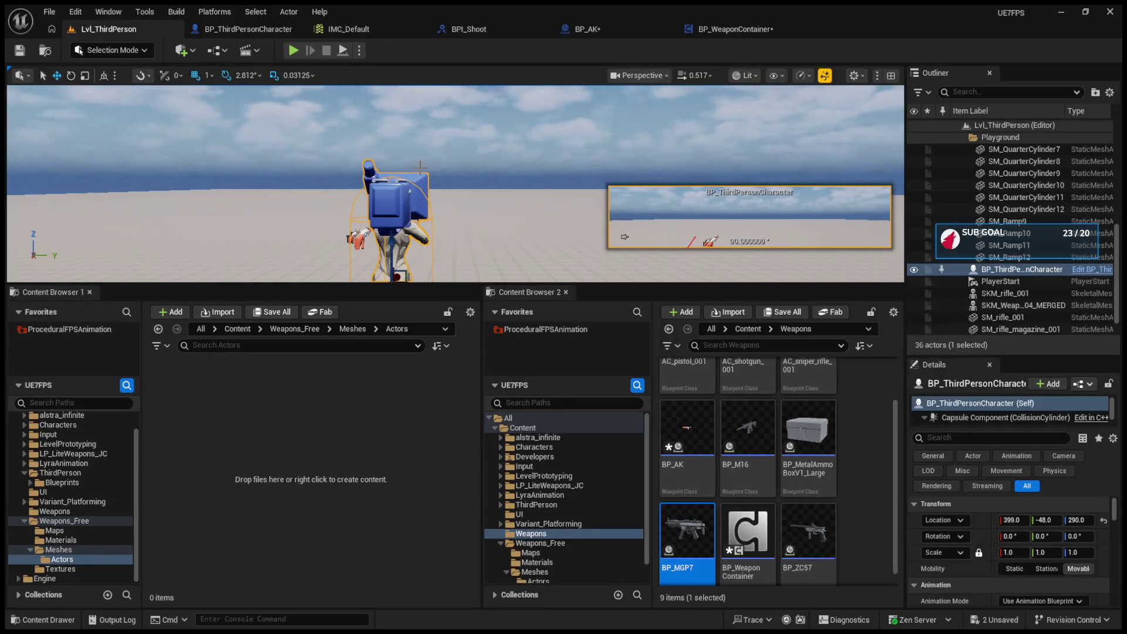
pyautogui.click(717, 31)
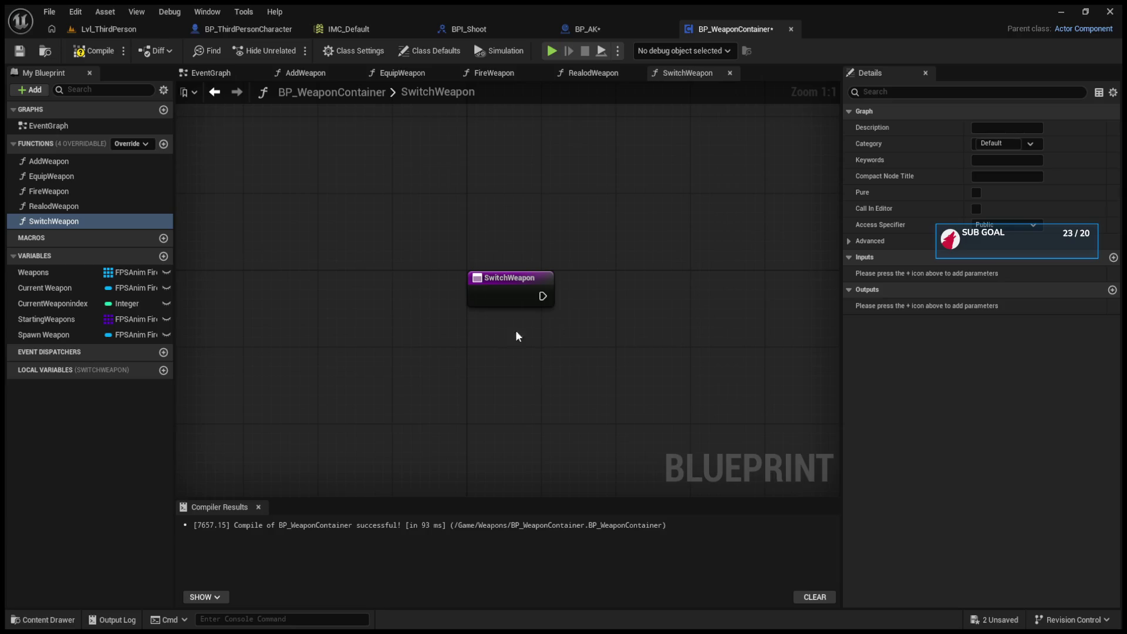
# Step: Drag CurrentWeaponindex from the Variables list into the SwitchWeapon graph as a Get node
pyautogui.click(52, 303)
pyautogui.moveTo(397, 392); pyautogui.dragTo(426, 417)
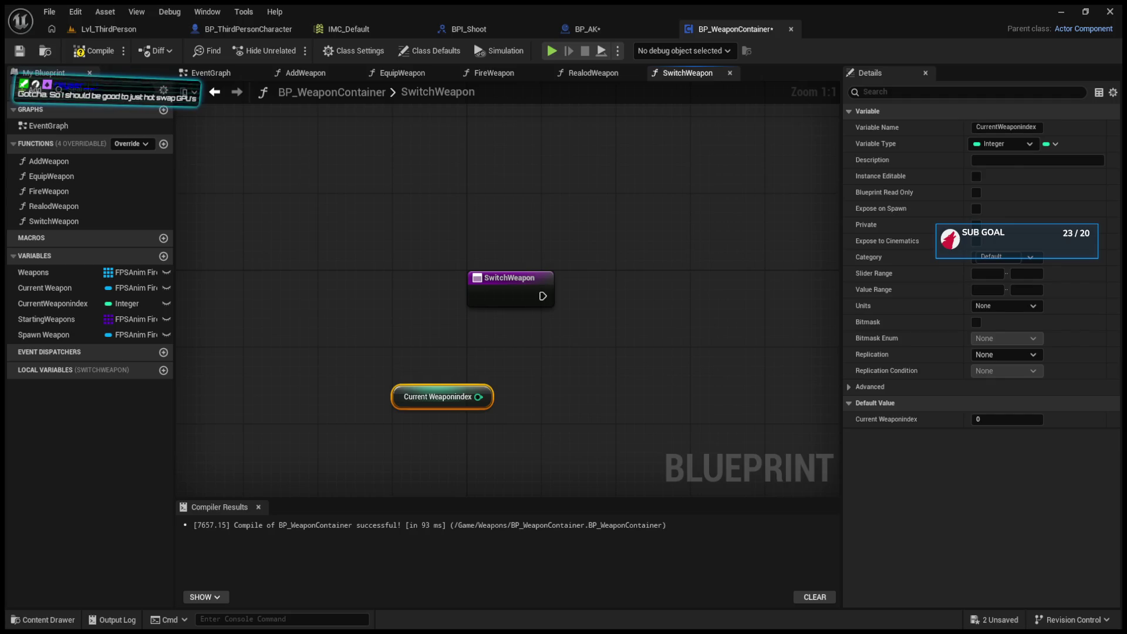
# Step: Feed Current Weaponindex into a ++ node driven by the SwitchWeapon entry's execution
pyautogui.moveTo(478, 397)
pyautogui.mouseDown()
pyautogui.moveTo(555, 383)
pyautogui.moveTo(564, 366)
pyautogui.mouseUp()
pyautogui.moveTo(544, 294)
pyautogui.mouseDown()
pyautogui.moveTo(571, 372)
pyautogui.moveTo(475, 415)
pyautogui.moveTo(517, 401)
pyautogui.mouseUp()
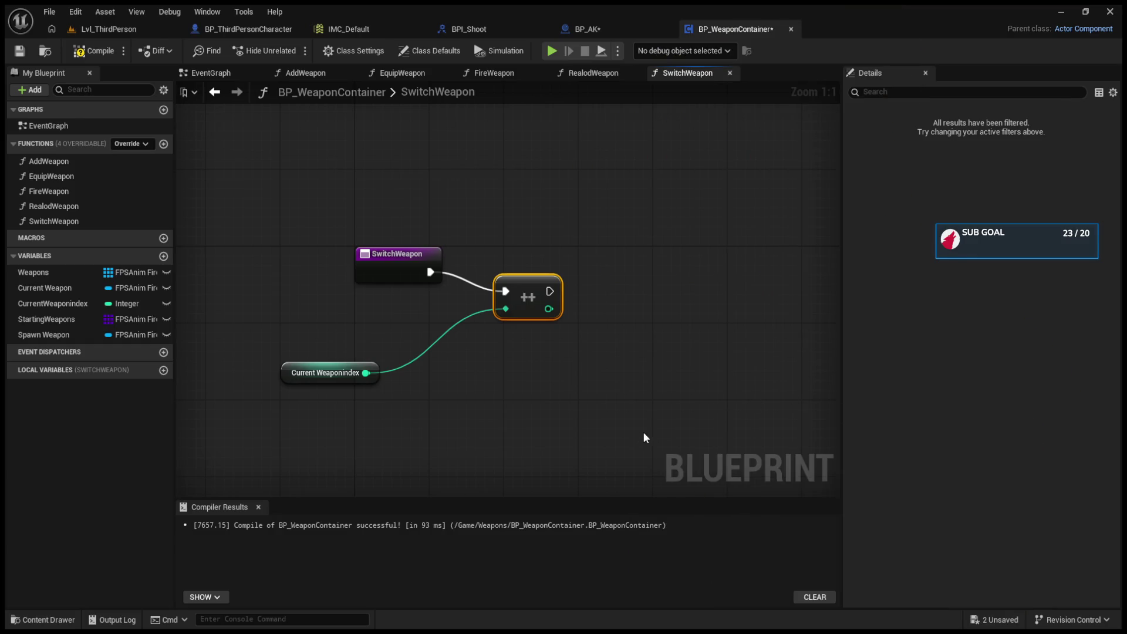
pyautogui.rightClick(630, 429)
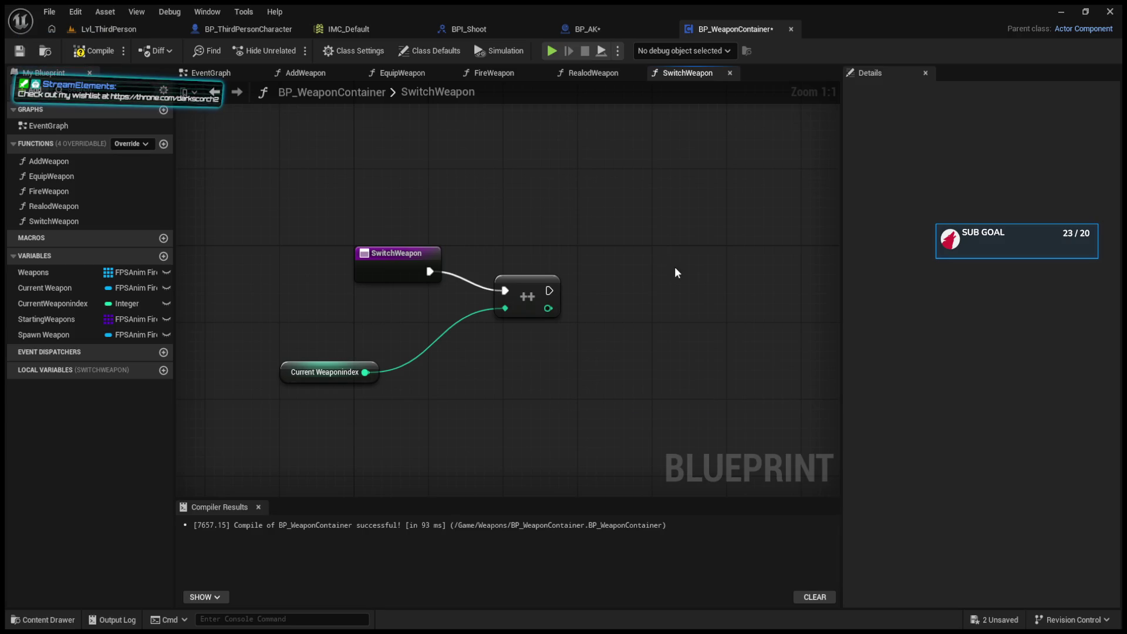
# Step: Paste and remove a modulo node, then box-select the increment and index nodes
pyautogui.hotkey('ctrl', 'v')
pyautogui.press('Delete')
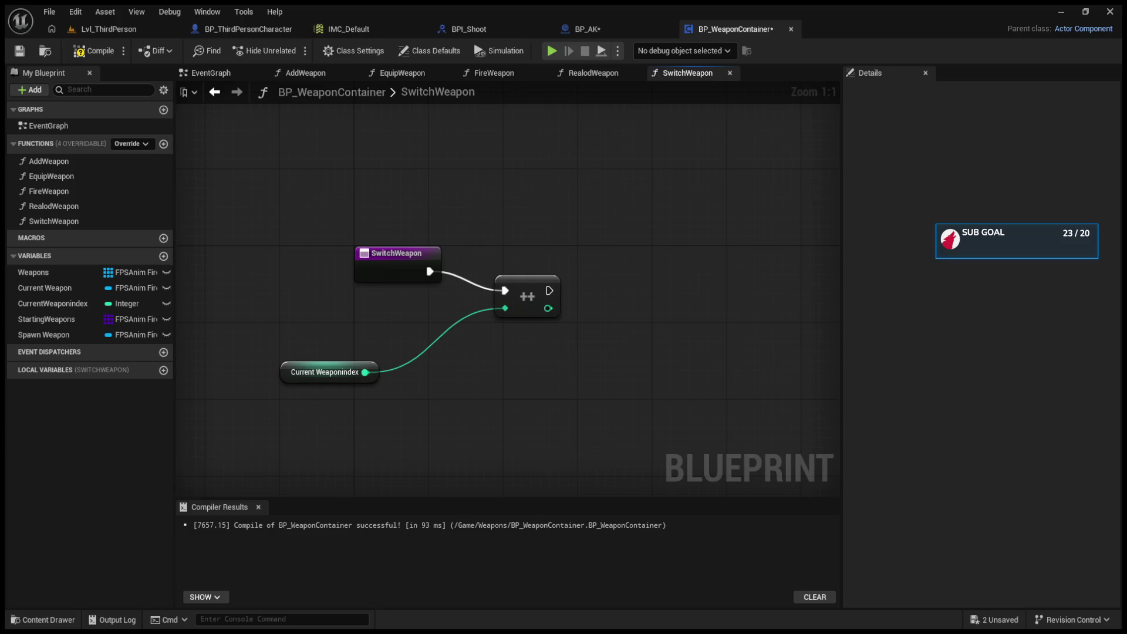
pyautogui.moveTo(277, 347); pyautogui.dragTo(704, 384)
pyautogui.moveTo(747, 465); pyautogui.dragTo(325, 319)
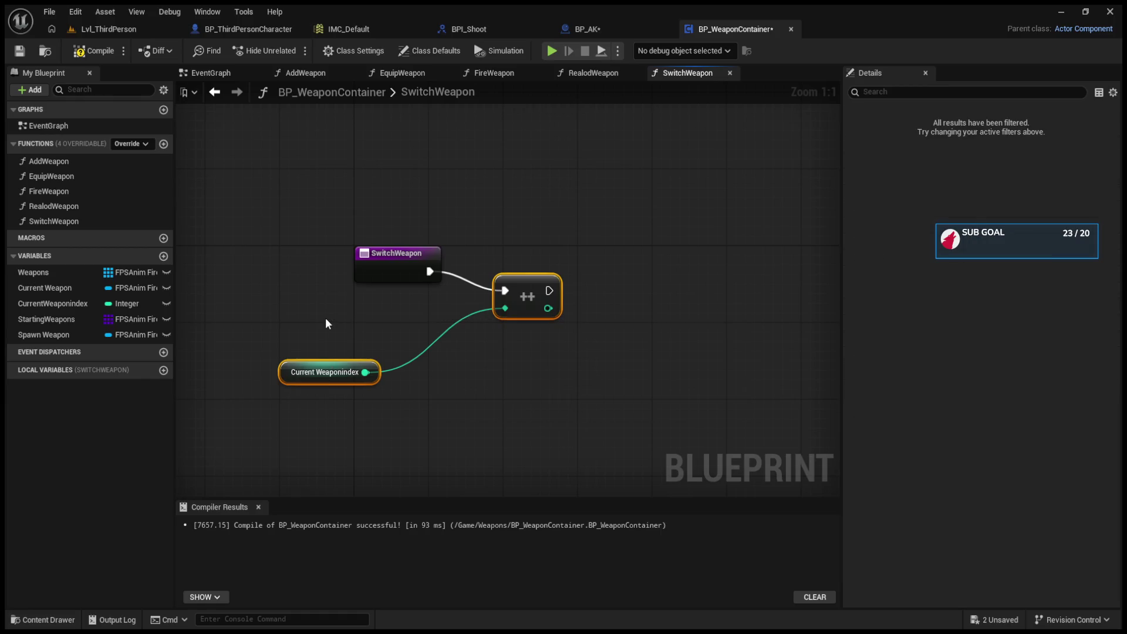
# Step: Replace the ++ and index nodes with a Weapons getter feeding an array GET node
pyautogui.press('Delete')
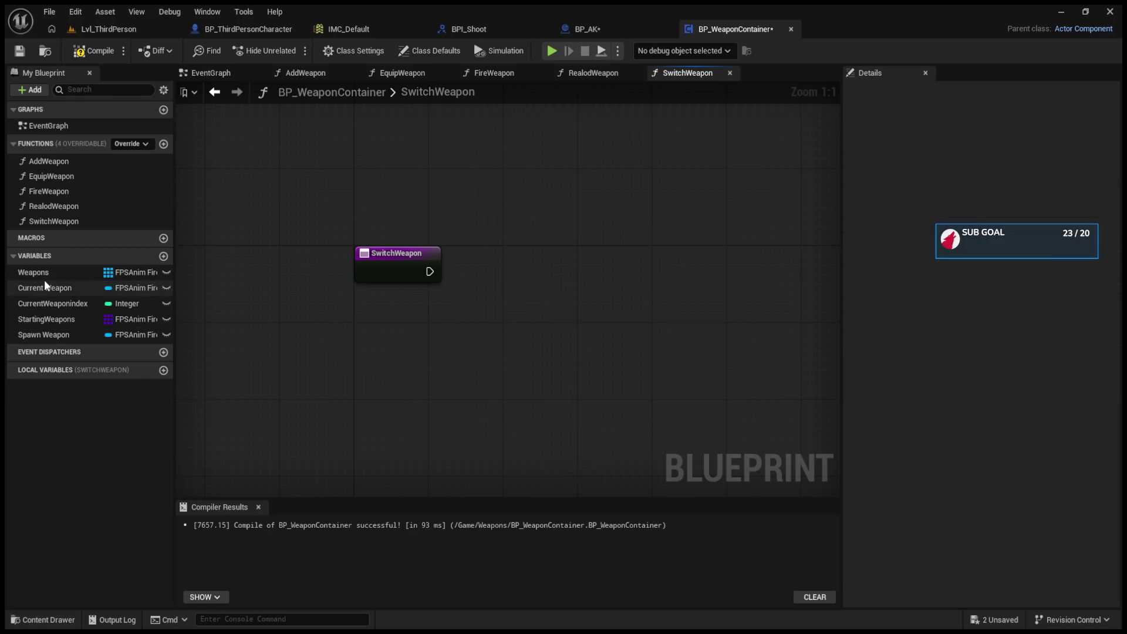
pyautogui.moveTo(326, 337)
pyautogui.mouseDown()
pyautogui.moveTo(467, 334)
pyautogui.moveTo(493, 361)
pyautogui.mouseUp()
pyautogui.click(547, 474)
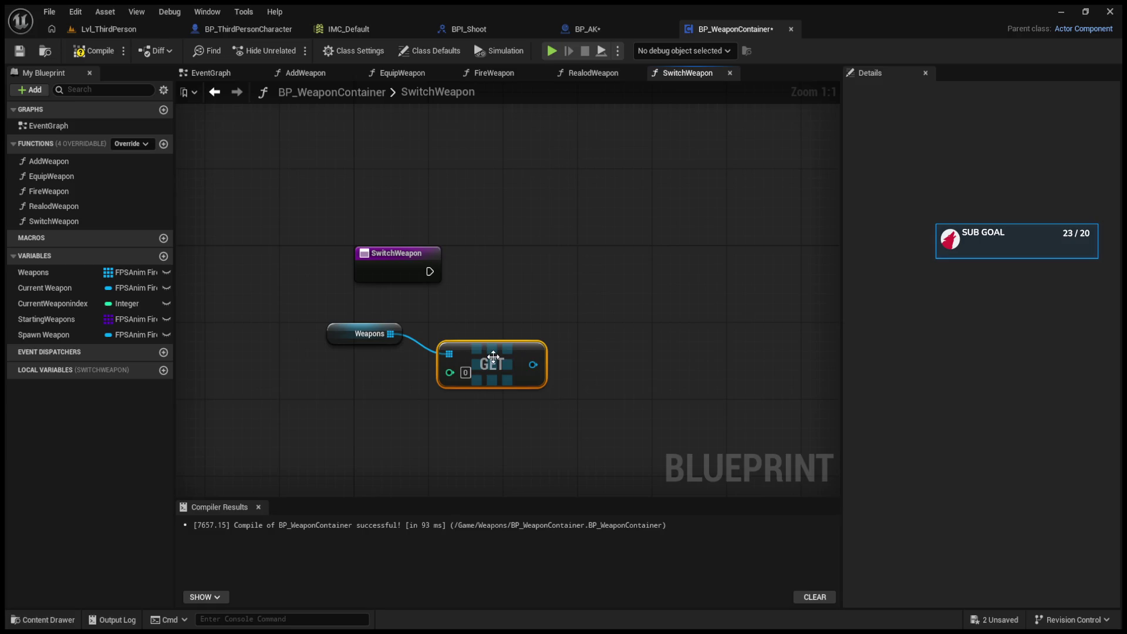
pyautogui.moveTo(609, 366); pyautogui.dragTo(568, 389)
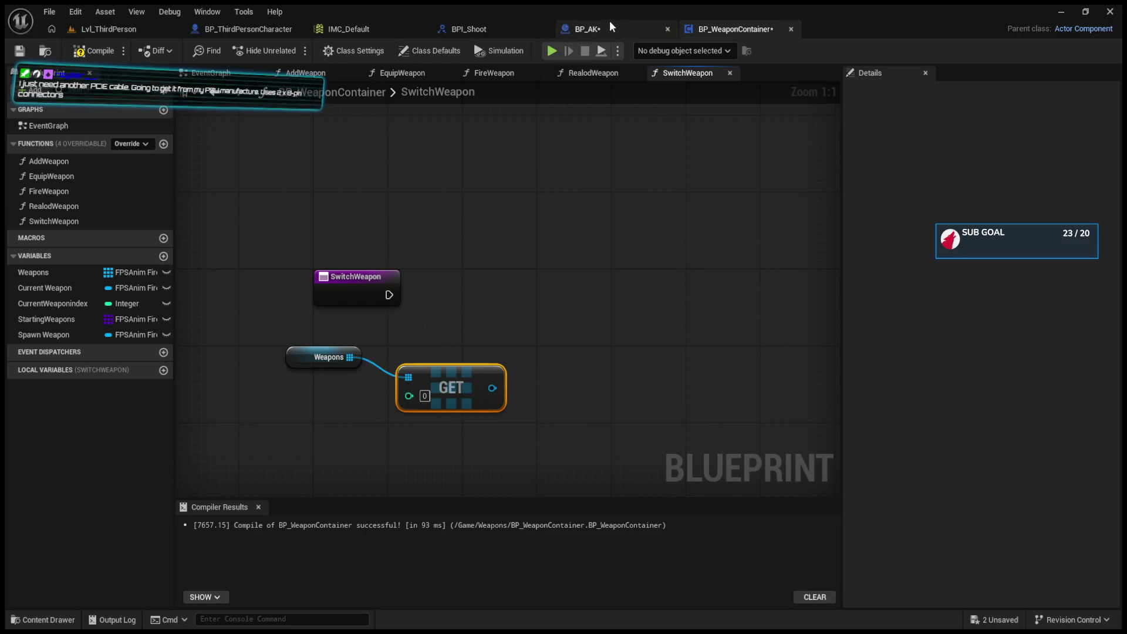
# Step: Compare with the character's weapon-switch logic, then delete GET and pull a new Weapons wire
pyautogui.click(488, 23)
pyautogui.click(246, 28)
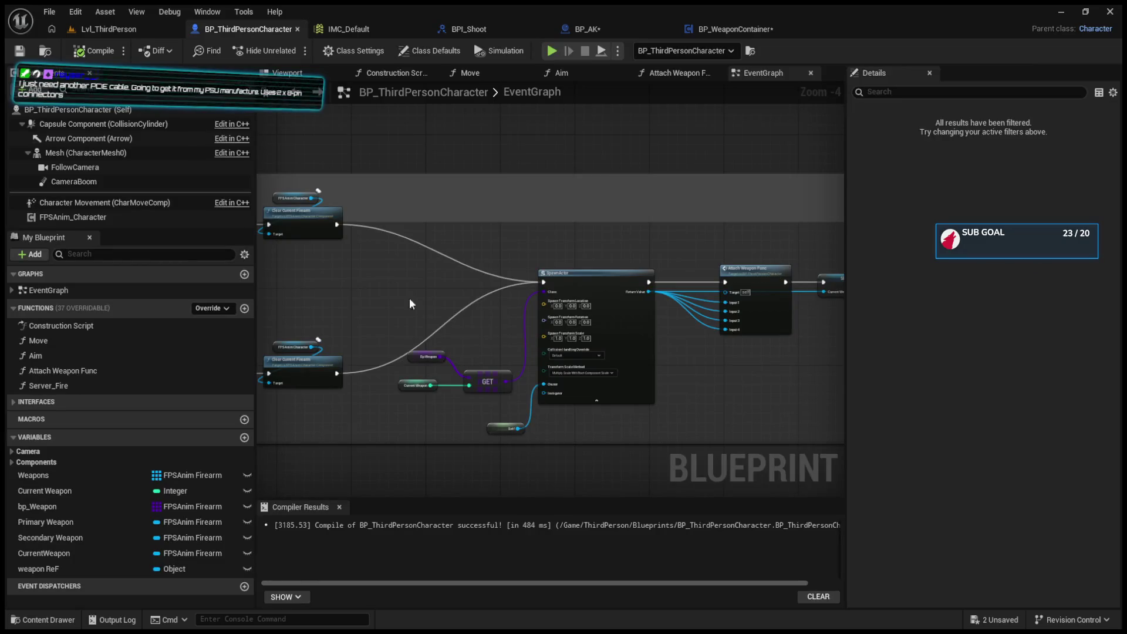
pyautogui.moveTo(438, 315)
pyautogui.mouseDown()
pyautogui.moveTo(782, 303)
pyautogui.moveTo(450, 307)
pyautogui.mouseUp()
pyautogui.scroll(2, 450, 308)
pyautogui.moveTo(554, 296); pyautogui.dragTo(636, 282)
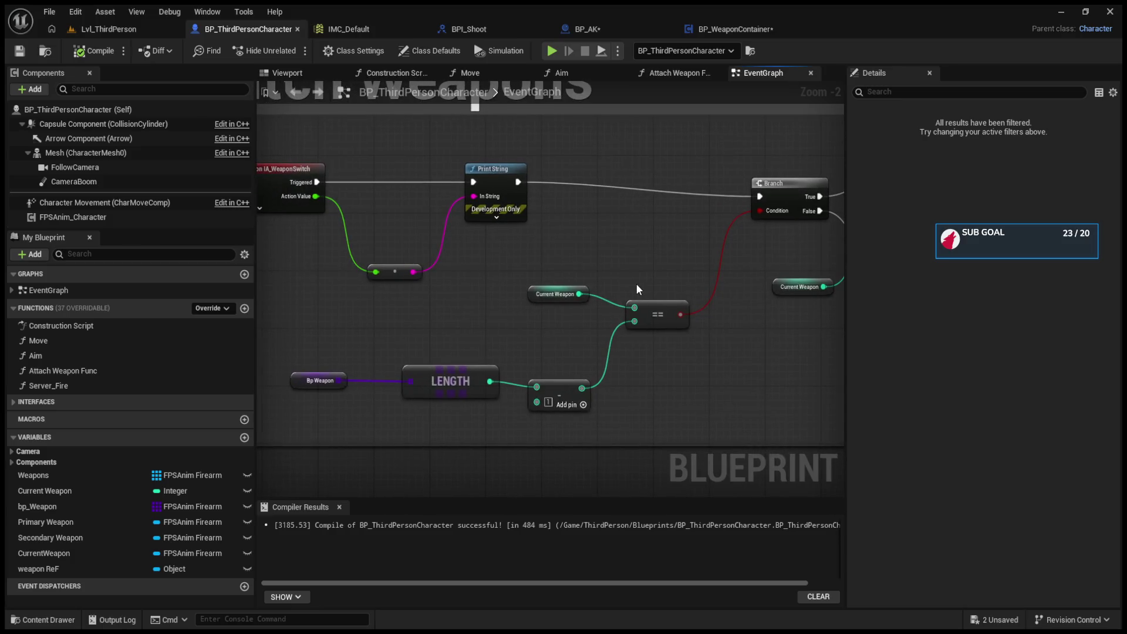
pyautogui.click(598, 32)
pyautogui.click(716, 30)
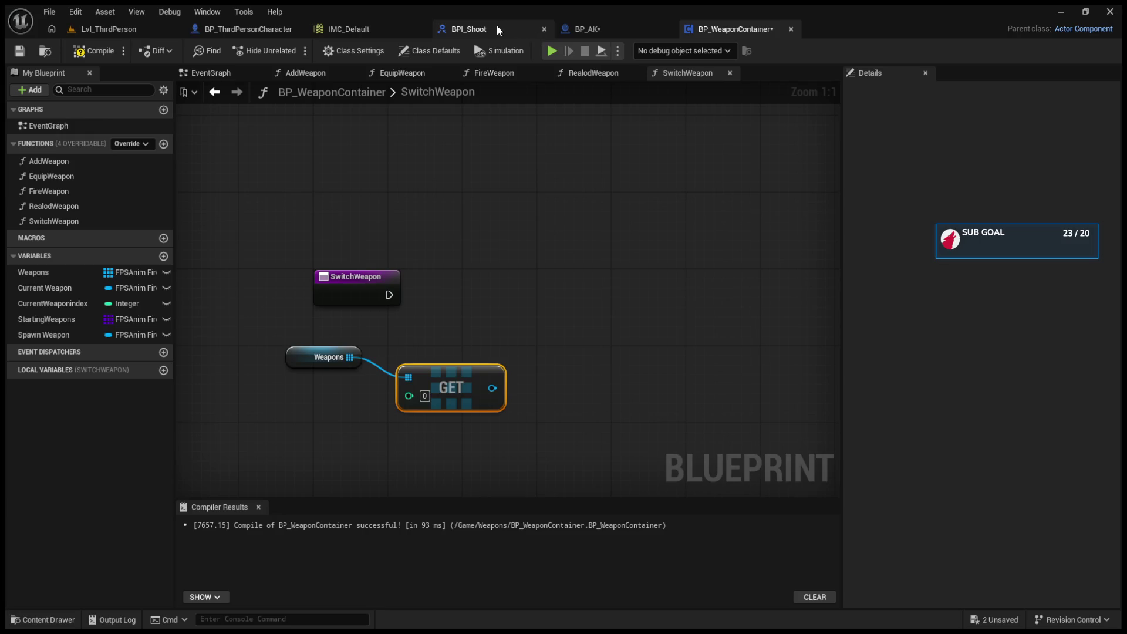
pyautogui.click(538, 28)
pyautogui.click(735, 28)
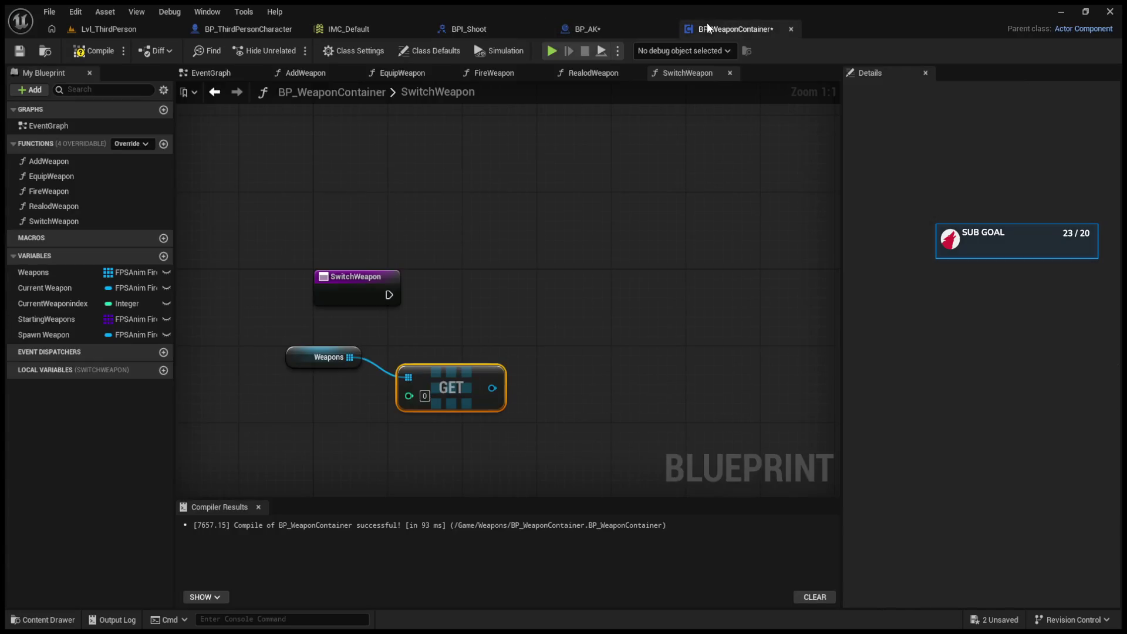
pyautogui.click(252, 29)
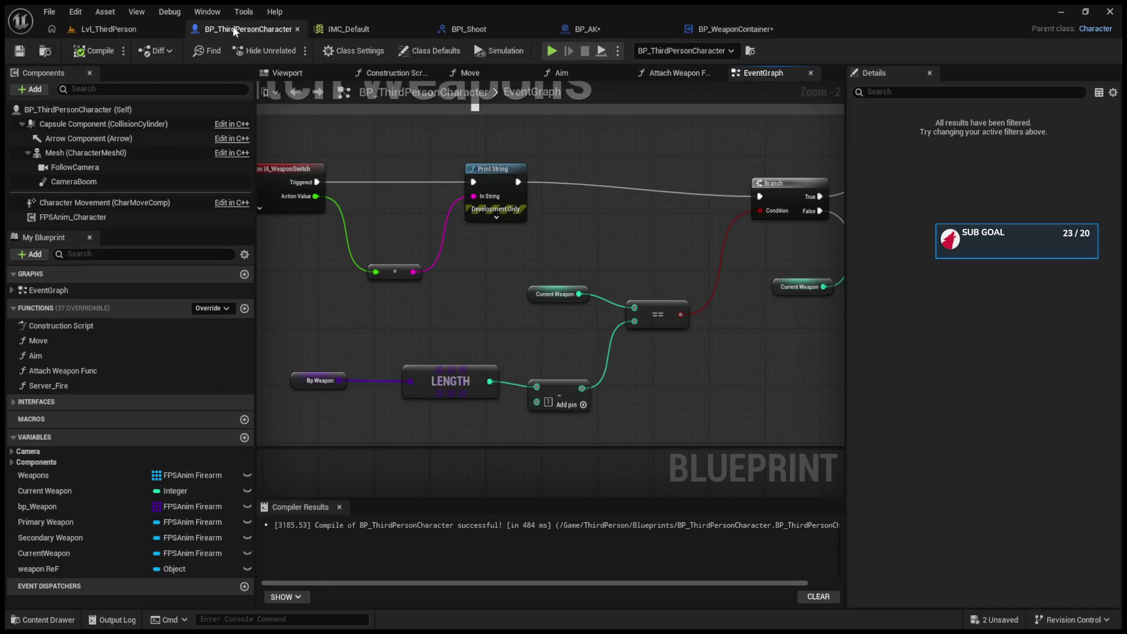
pyautogui.click(733, 29)
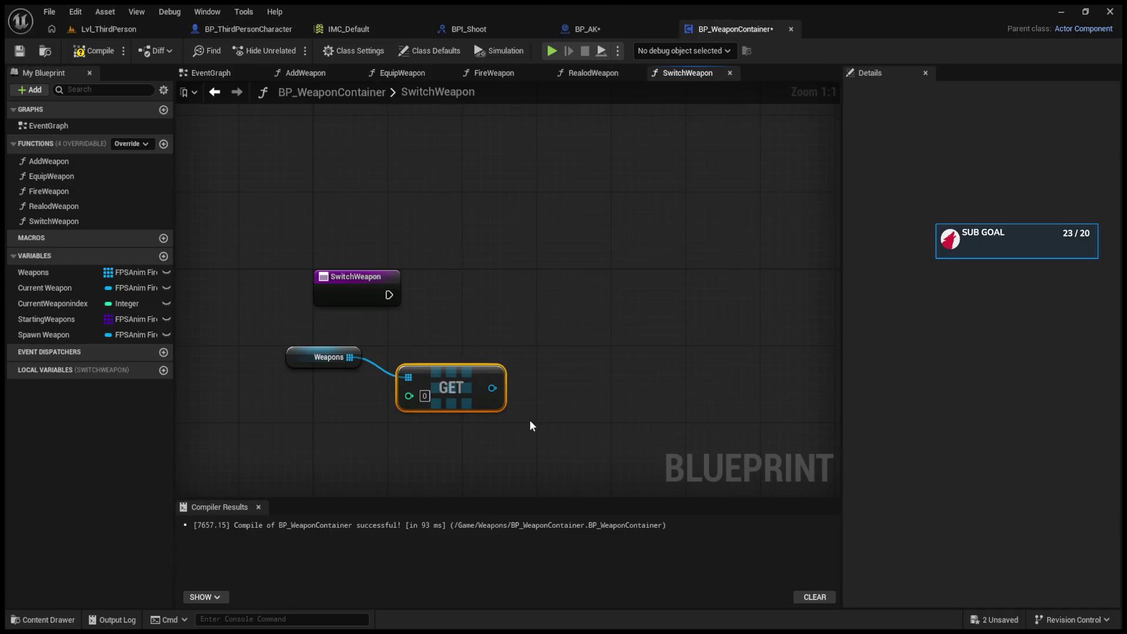
pyautogui.press('Delete')
pyautogui.moveTo(357, 357); pyautogui.dragTo(413, 385)
# Step: Feed Weapons into a LENGTH node, compile, and delete the temporary subtract-1 node
pyautogui.moveTo(521, 407); pyautogui.dragTo(569, 346)
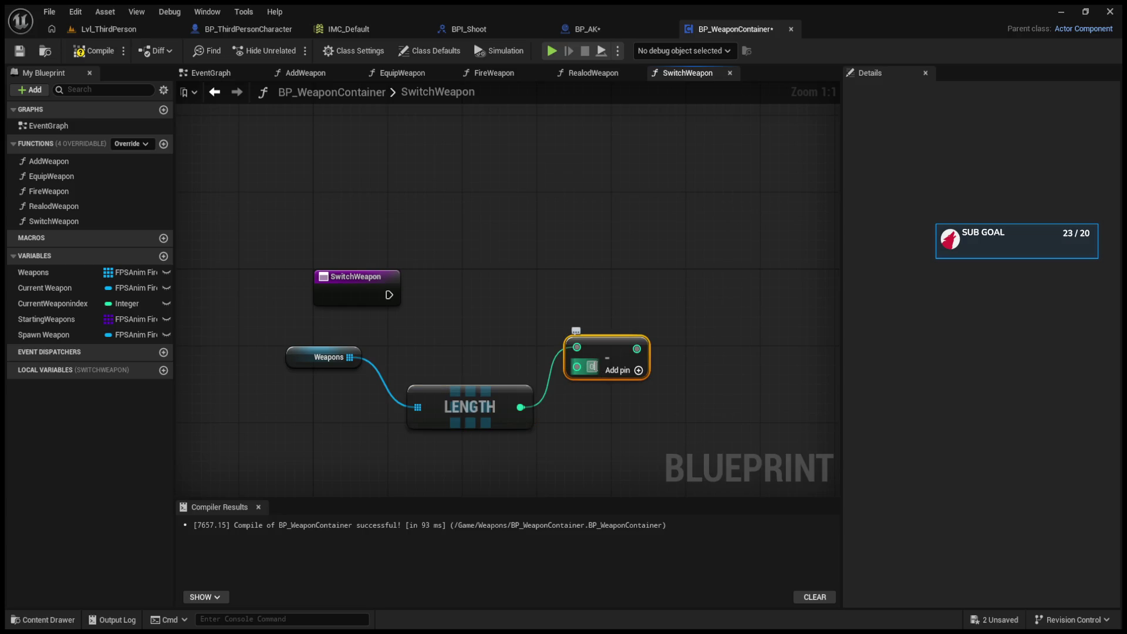
pyautogui.write('1')
pyautogui.click(583, 300)
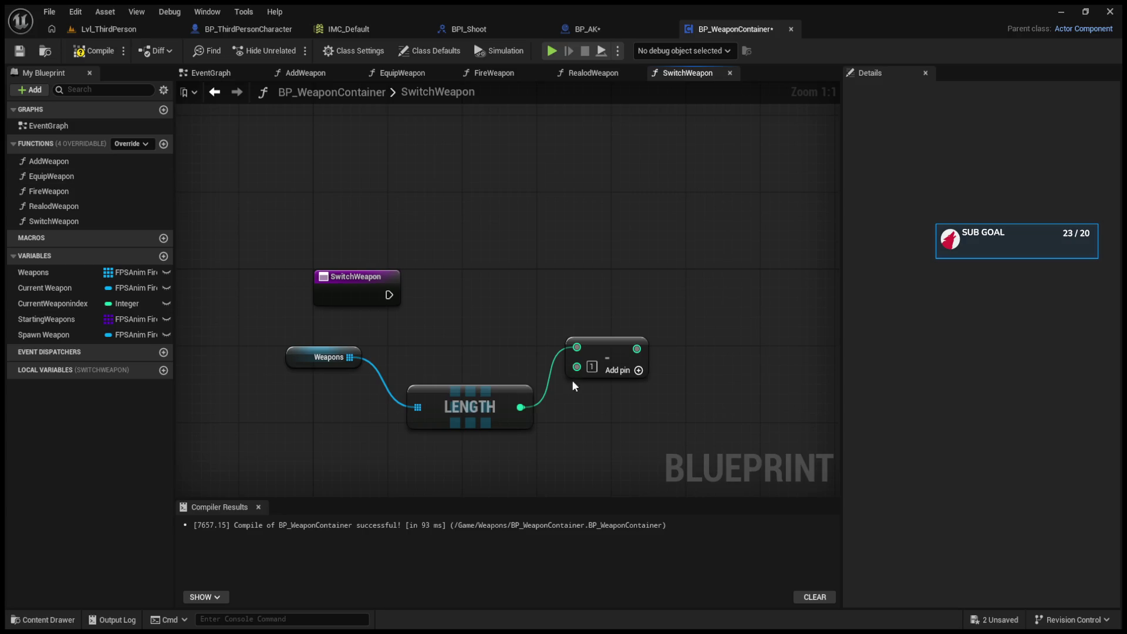
pyautogui.moveTo(481, 401); pyautogui.dragTo(471, 352)
pyautogui.click(71, 51)
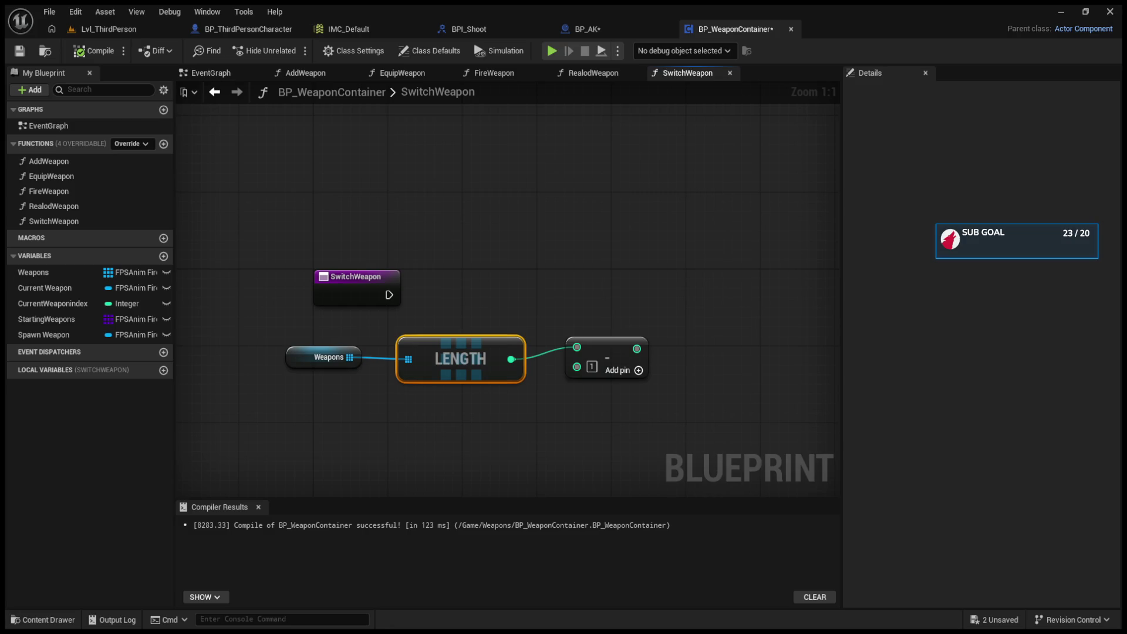
pyautogui.moveTo(629, 312); pyautogui.dragTo(664, 389)
pyautogui.press('Delete')
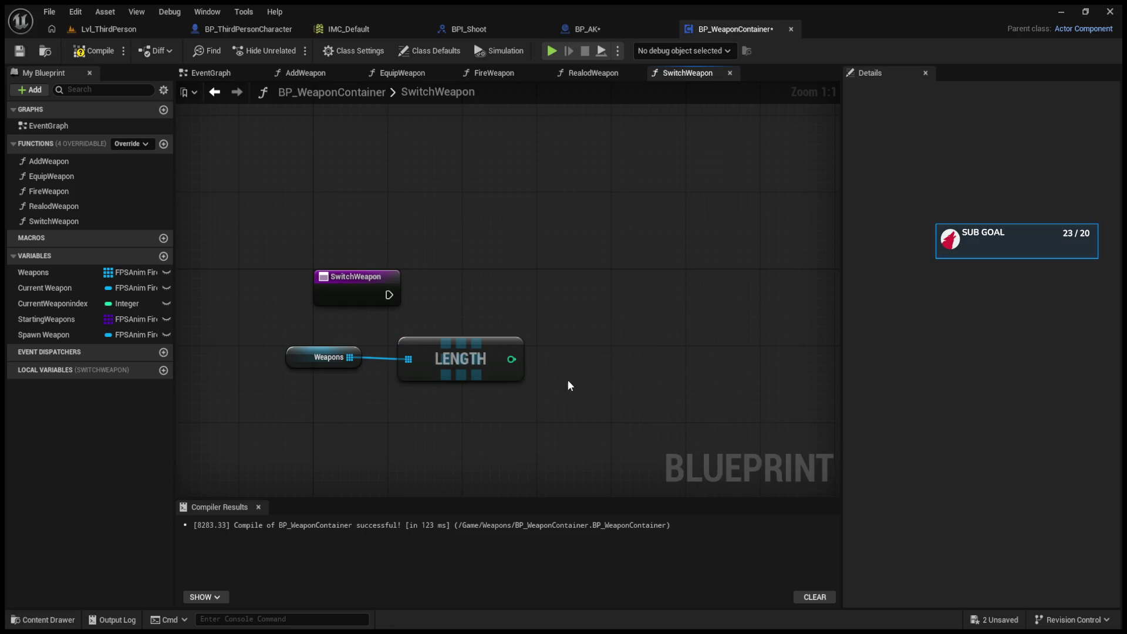
# Step: Promote LENGTH's output to a new integer variable named WeaponsLenght
pyautogui.click(515, 366)
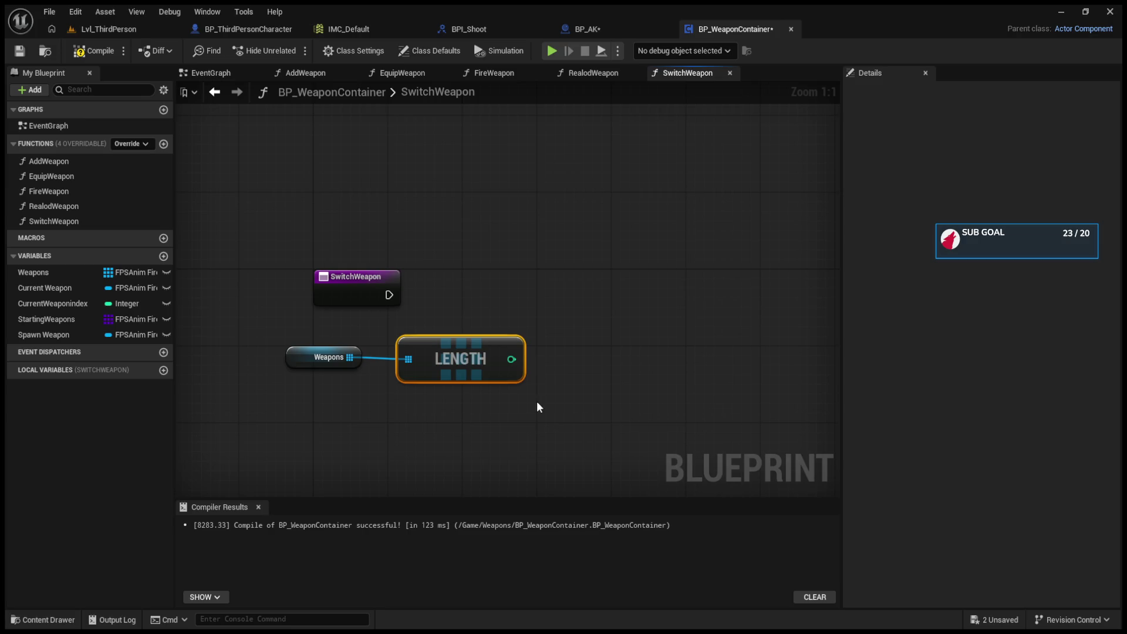
pyautogui.write('WeaponsLenght')
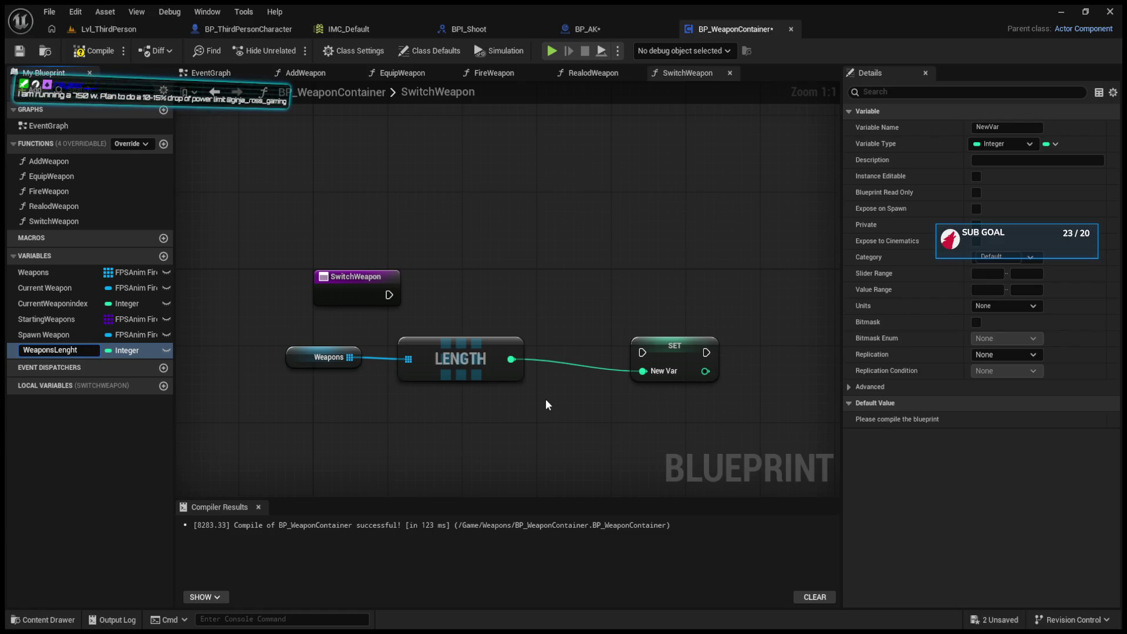
pyautogui.press('Return')
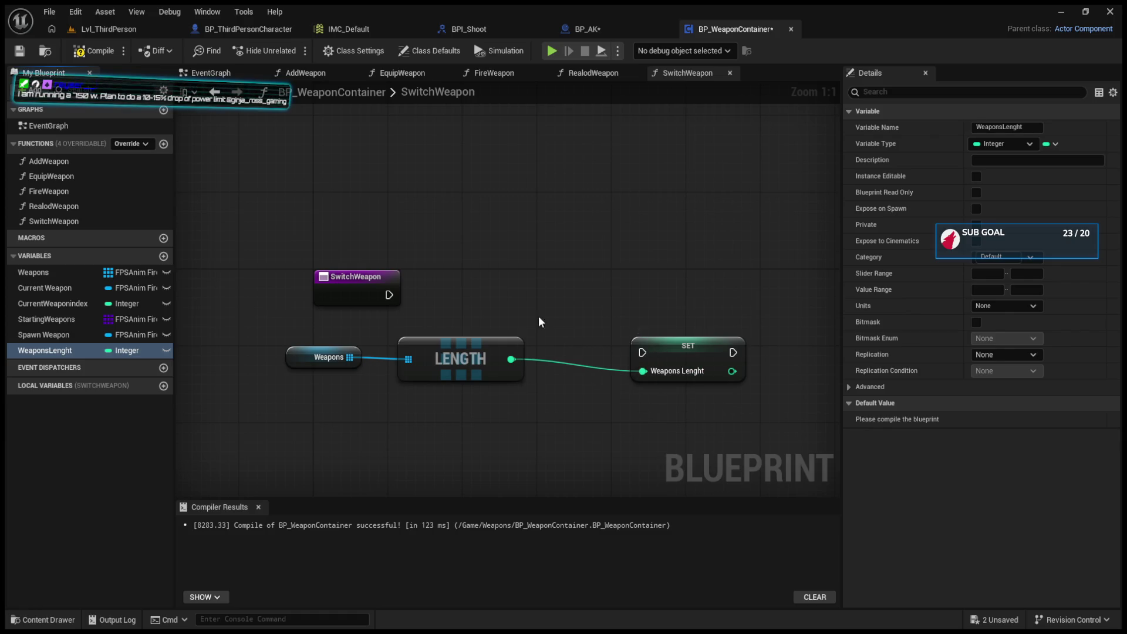
# Step: Run the WeaponsLenght SET from the SwitchWeapon entry and follow it with a Branch
pyautogui.moveTo(389, 294)
pyautogui.mouseDown()
pyautogui.moveTo(642, 352)
pyautogui.moveTo(616, 346)
pyautogui.moveTo(604, 288)
pyautogui.mouseUp()
pyautogui.moveTo(724, 238); pyautogui.dragTo(588, 251)
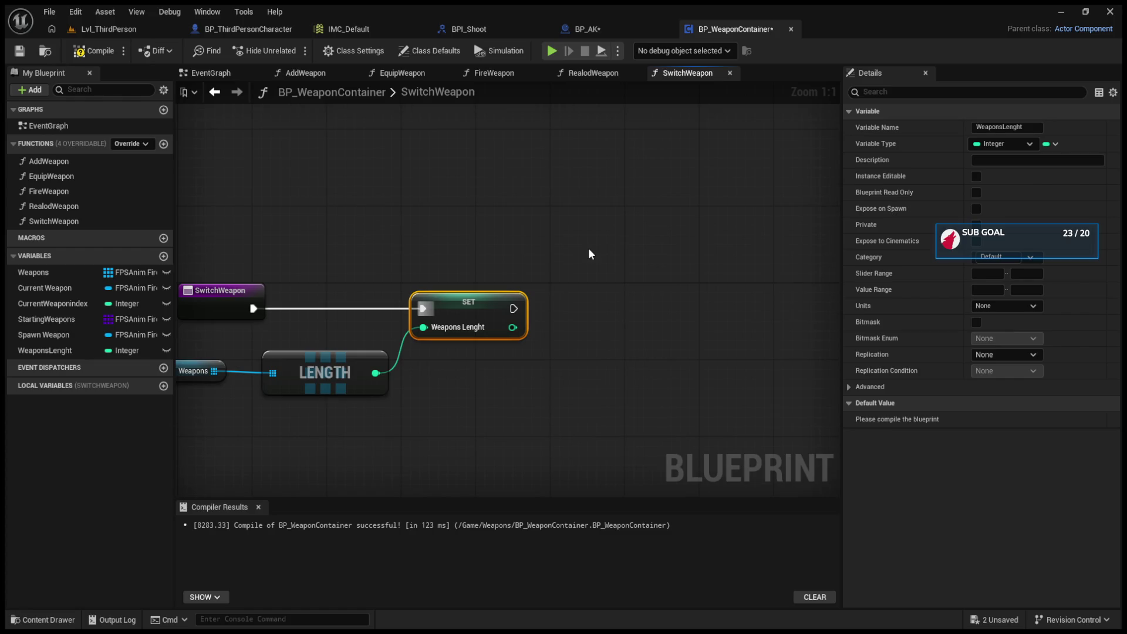
pyautogui.click(588, 248)
pyautogui.moveTo(513, 309)
pyautogui.mouseDown()
pyautogui.moveTo(600, 274)
pyautogui.moveTo(761, 290)
pyautogui.mouseUp()
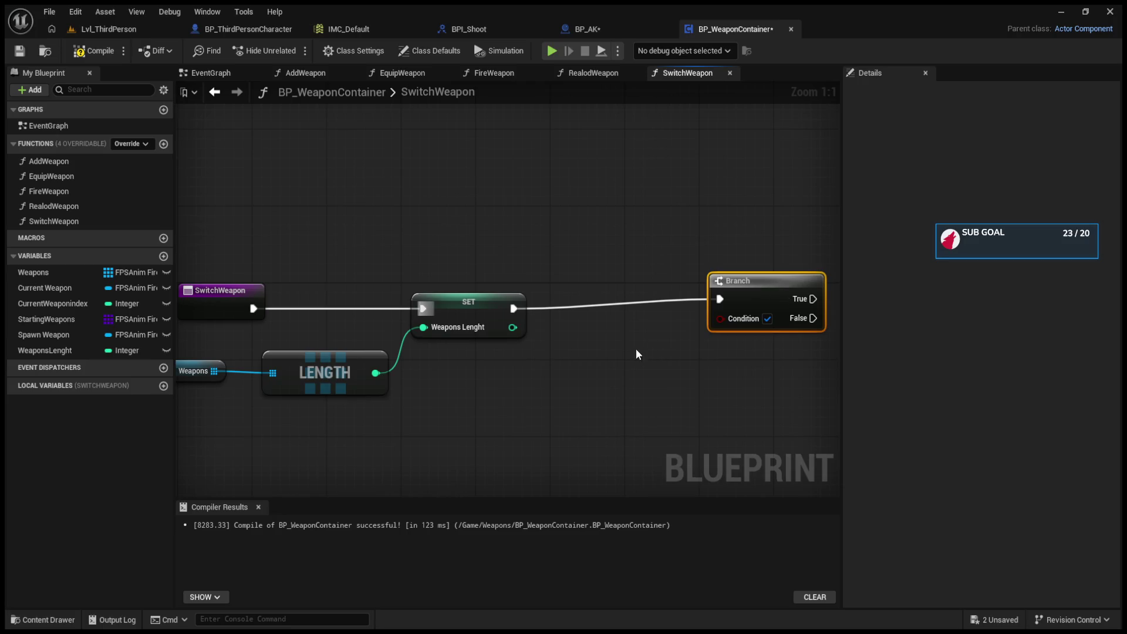
# Step: Wire a Weapons Lenght > 0 comparison into the Branch Condition and tidy the node layout
pyautogui.moveTo(636, 349); pyautogui.dragTo(568, 314)
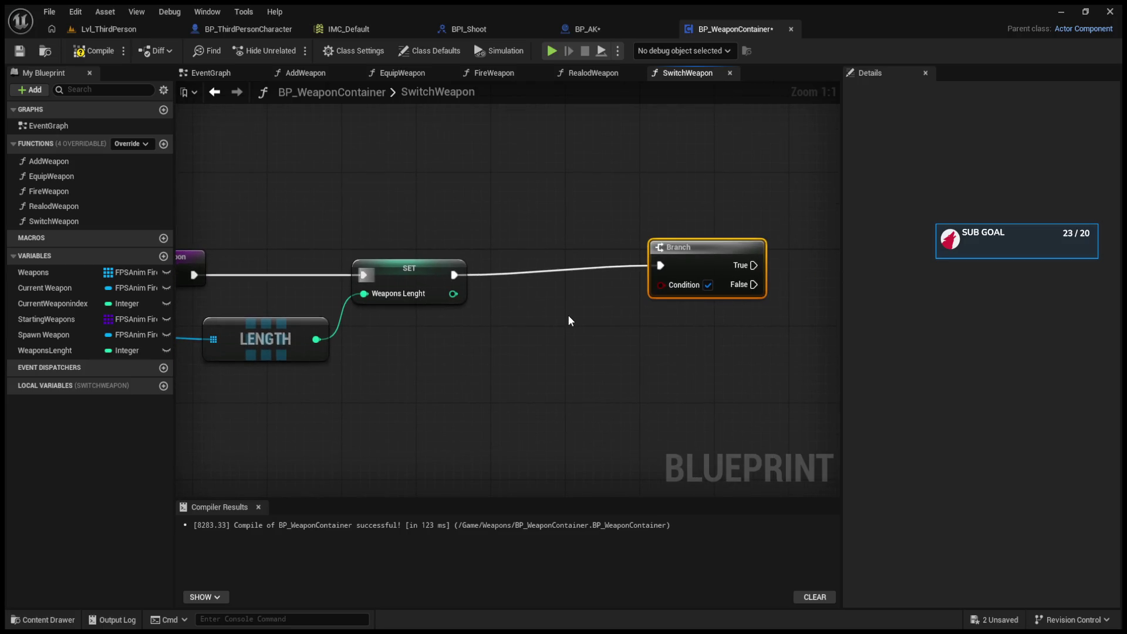
pyautogui.moveTo(453, 293); pyautogui.dragTo(532, 353)
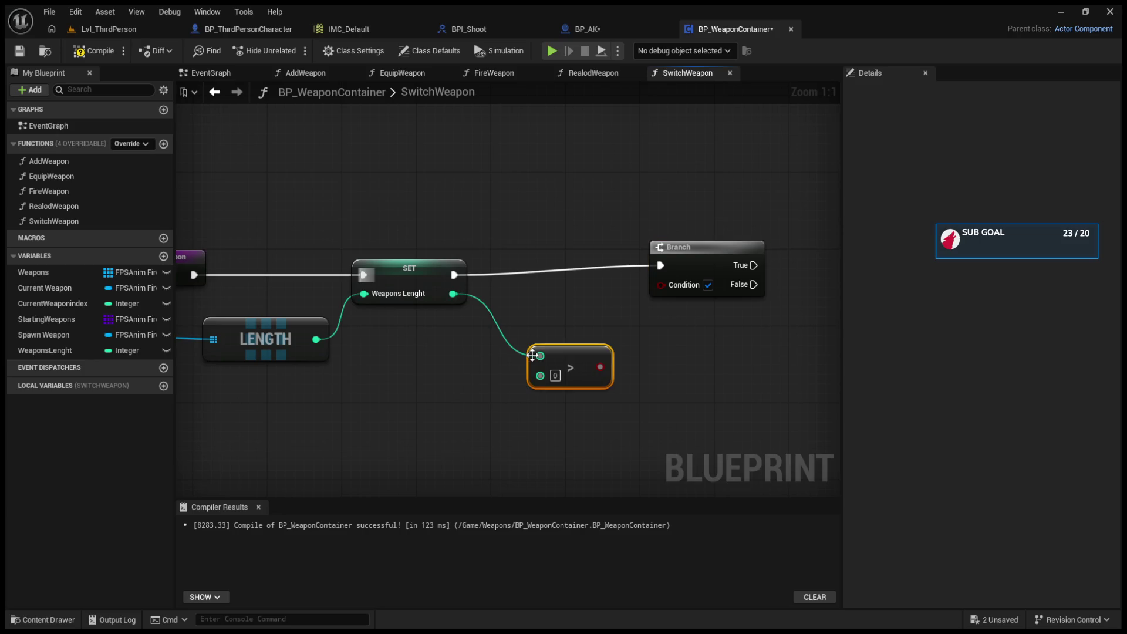
pyautogui.moveTo(603, 367); pyautogui.dragTo(672, 272)
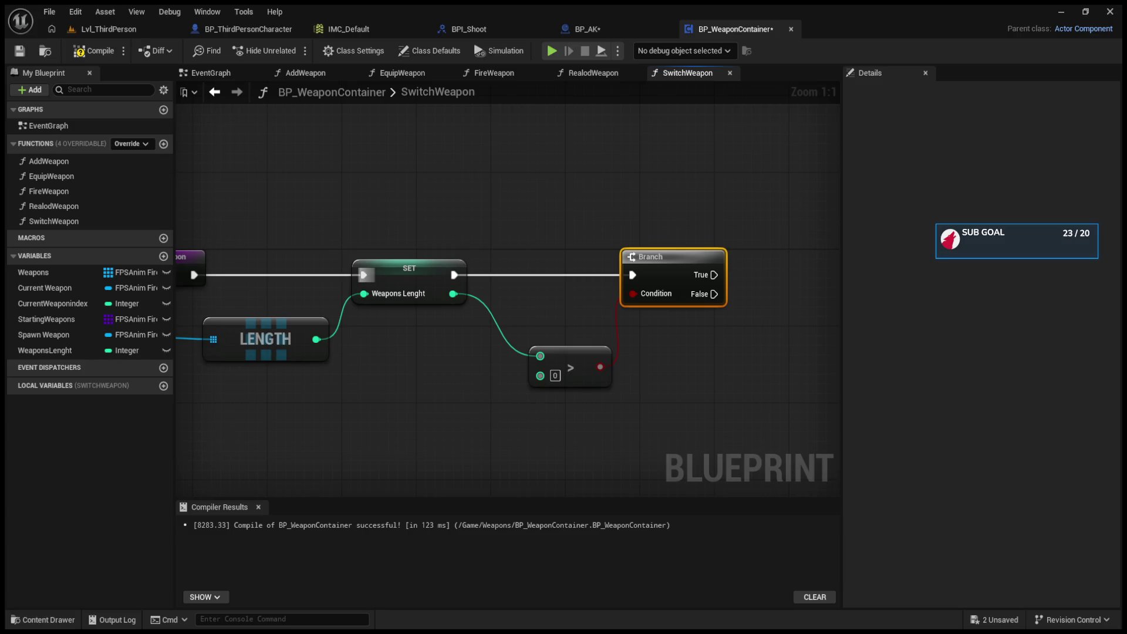
pyautogui.moveTo(675, 256); pyautogui.dragTo(703, 251)
pyautogui.moveTo(570, 362); pyautogui.dragTo(551, 362)
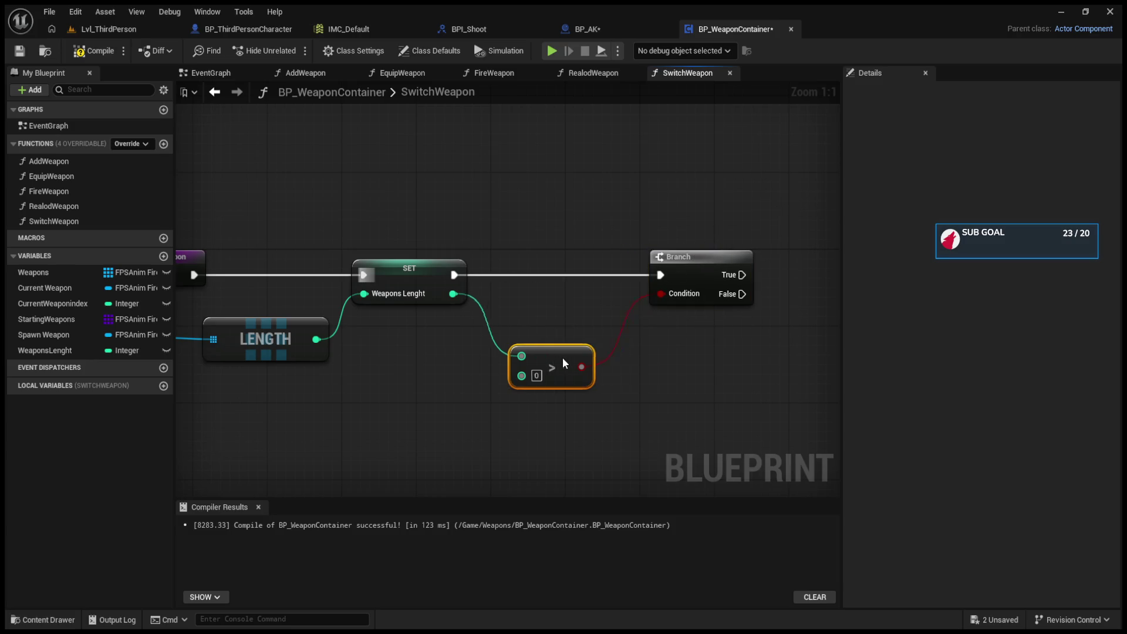
pyautogui.moveTo(723, 261); pyautogui.dragTo(714, 262)
pyautogui.moveTo(706, 354)
pyautogui.mouseDown()
pyautogui.moveTo(586, 352)
pyautogui.moveTo(682, 352)
pyautogui.mouseUp()
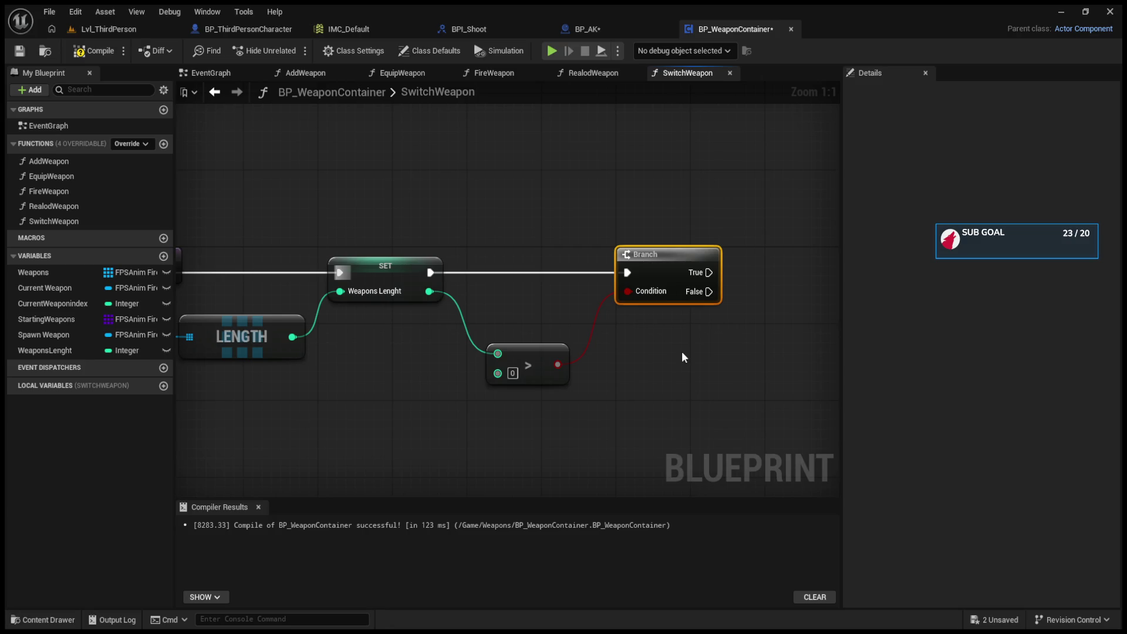
pyautogui.moveTo(682, 353); pyautogui.dragTo(604, 351)
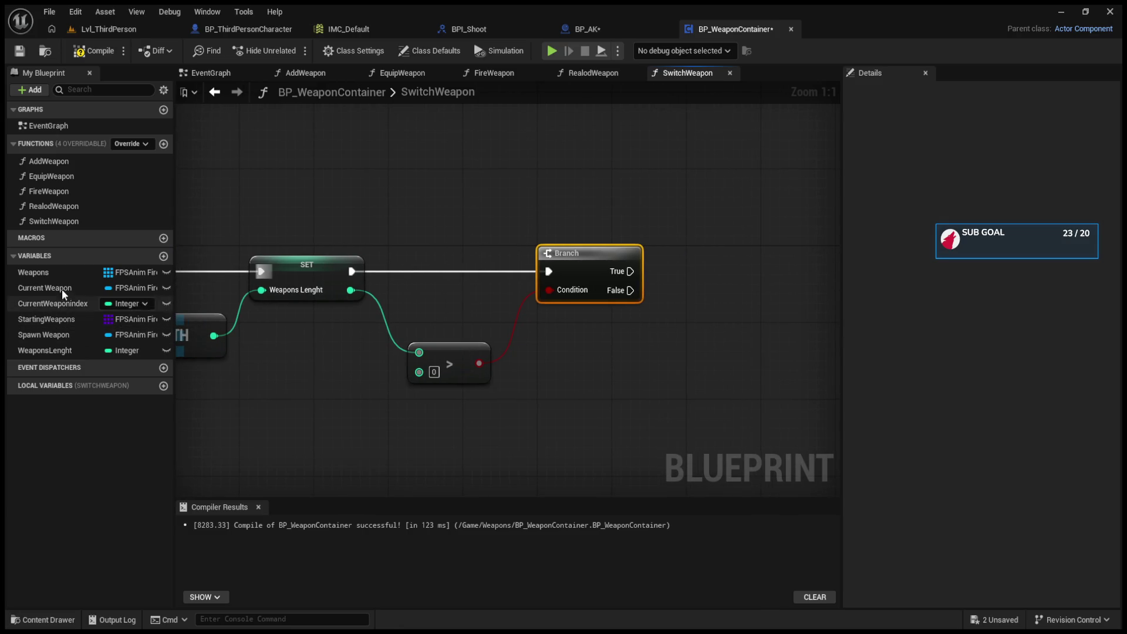
# Step: Place a Current Weaponindex getter near the comparison, then switch to BP_ThirdPersonCharacter
pyautogui.moveTo(76, 308)
pyautogui.mouseDown()
pyautogui.moveTo(441, 421)
pyautogui.moveTo(552, 437)
pyautogui.mouseUp()
pyautogui.moveTo(600, 384); pyautogui.dragTo(506, 376)
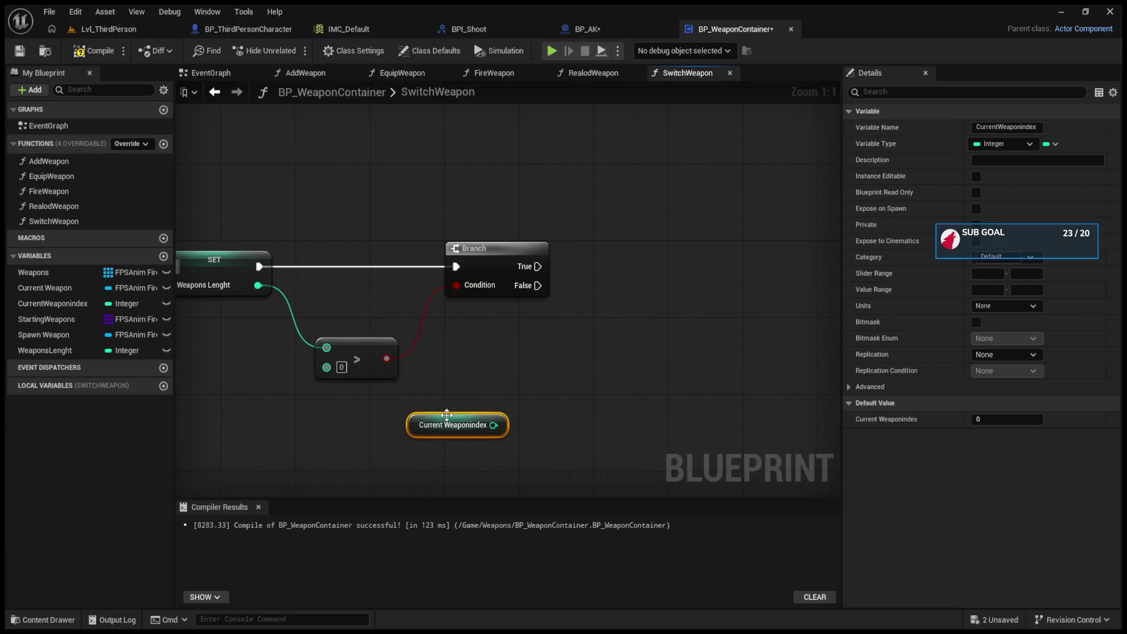
pyautogui.moveTo(441, 417)
pyautogui.mouseDown()
pyautogui.moveTo(457, 387)
pyautogui.moveTo(489, 386)
pyautogui.mouseUp()
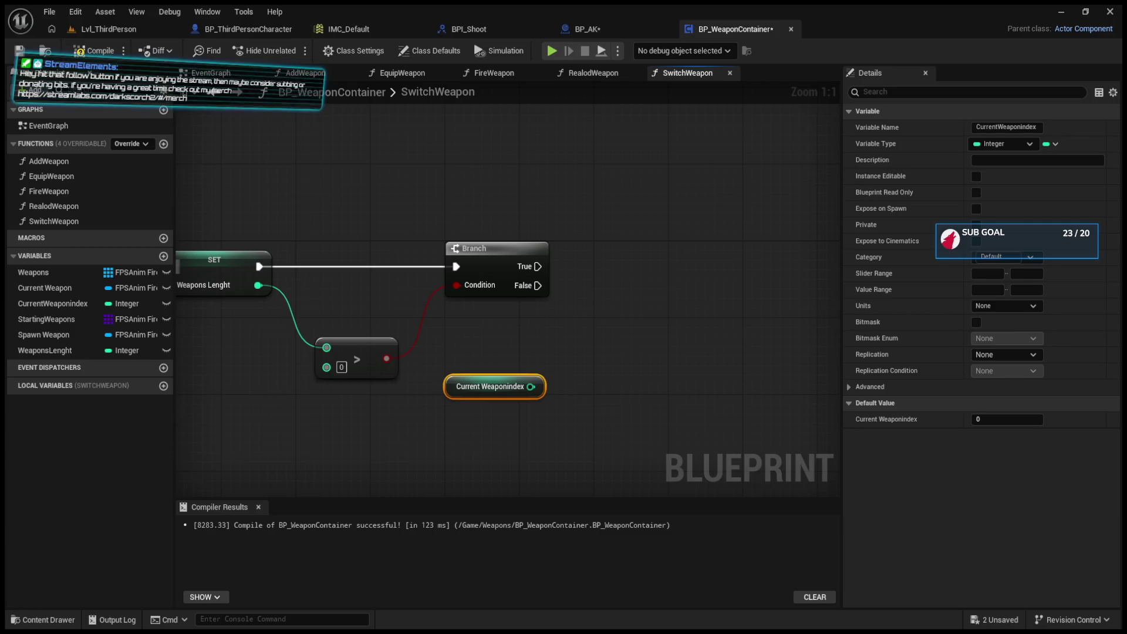
pyautogui.click(248, 29)
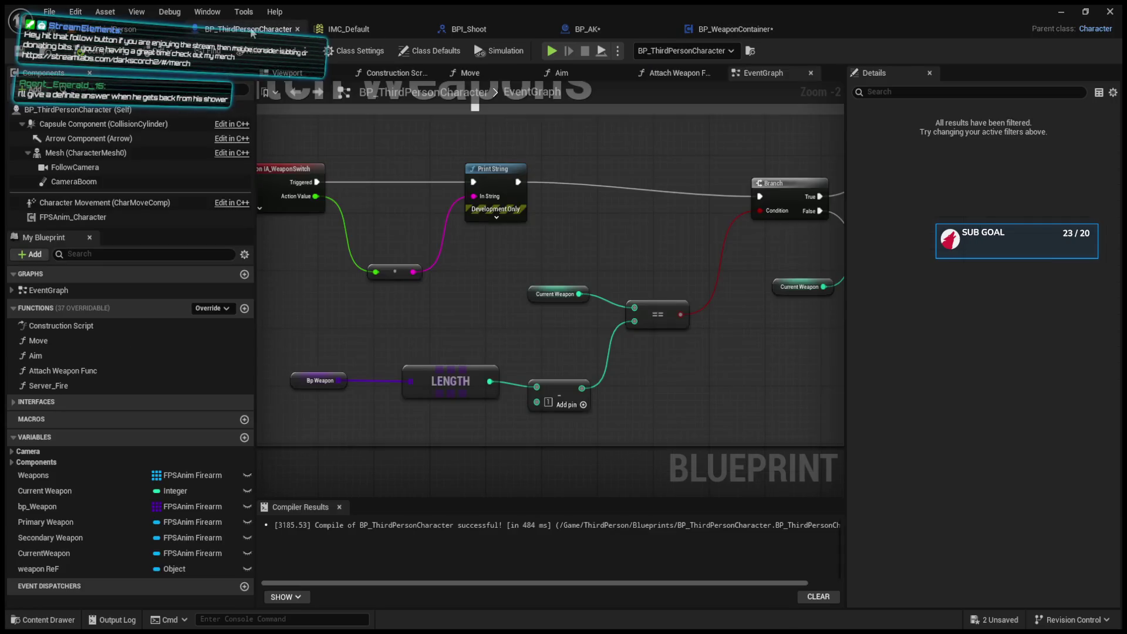
# Step: Line up the add node, the LENGTH node and the Weapon getter side by side
pyautogui.scroll(1, 476, 326)
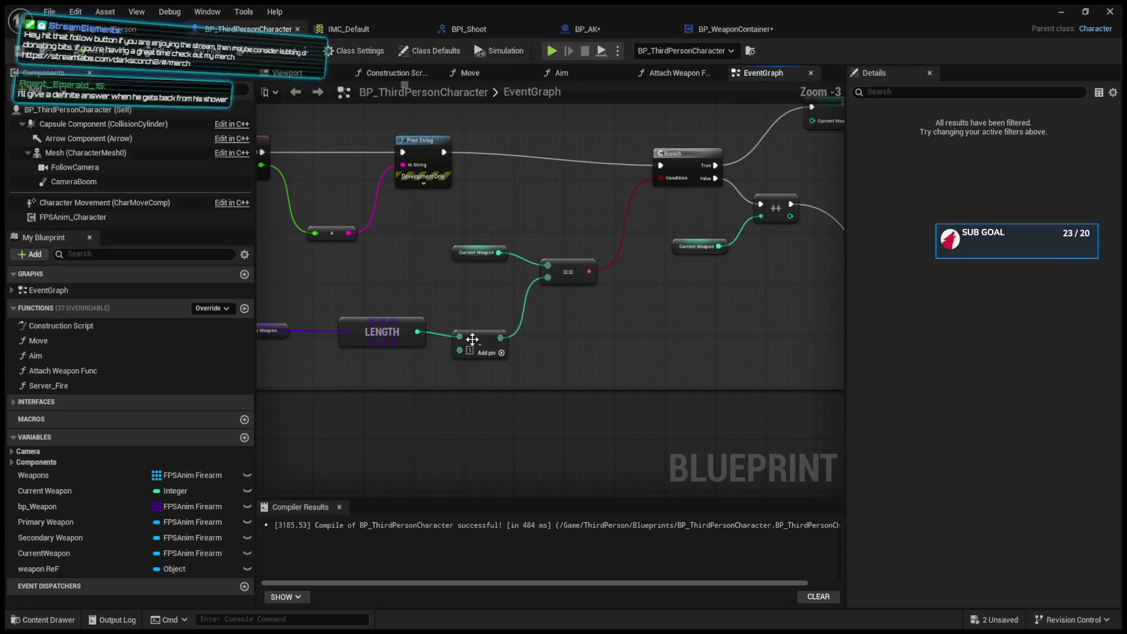
pyautogui.moveTo(482, 336); pyautogui.dragTo(563, 324)
pyautogui.moveTo(376, 321)
pyautogui.mouseDown()
pyautogui.moveTo(494, 320)
pyautogui.moveTo(470, 313)
pyautogui.mouseUp()
pyautogui.moveTo(281, 324); pyautogui.dragTo(414, 293)
# Step: Move the comment box up and shift the SET, Detach and Clear Current Firearm nodes slightly left
pyautogui.scroll(-1, 536, 292)
pyautogui.moveTo(536, 311); pyautogui.dragTo(446, 305)
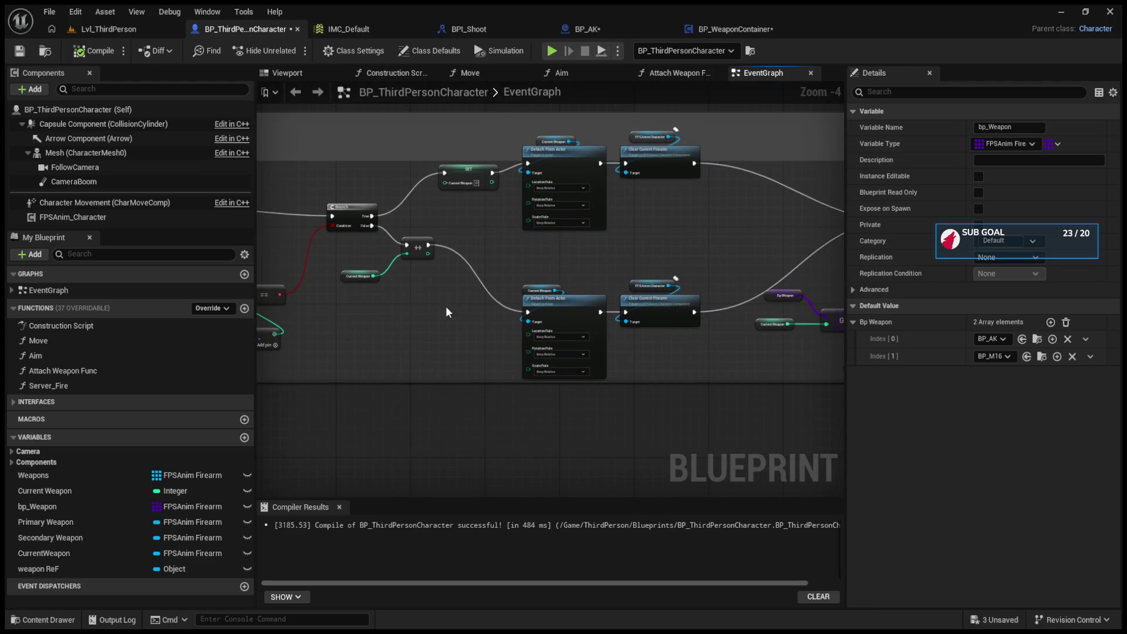
pyautogui.moveTo(512, 263)
pyautogui.mouseDown()
pyautogui.moveTo(313, 268)
pyautogui.moveTo(418, 263)
pyautogui.moveTo(631, 334)
pyautogui.moveTo(527, 287)
pyautogui.moveTo(626, 350)
pyautogui.mouseUp()
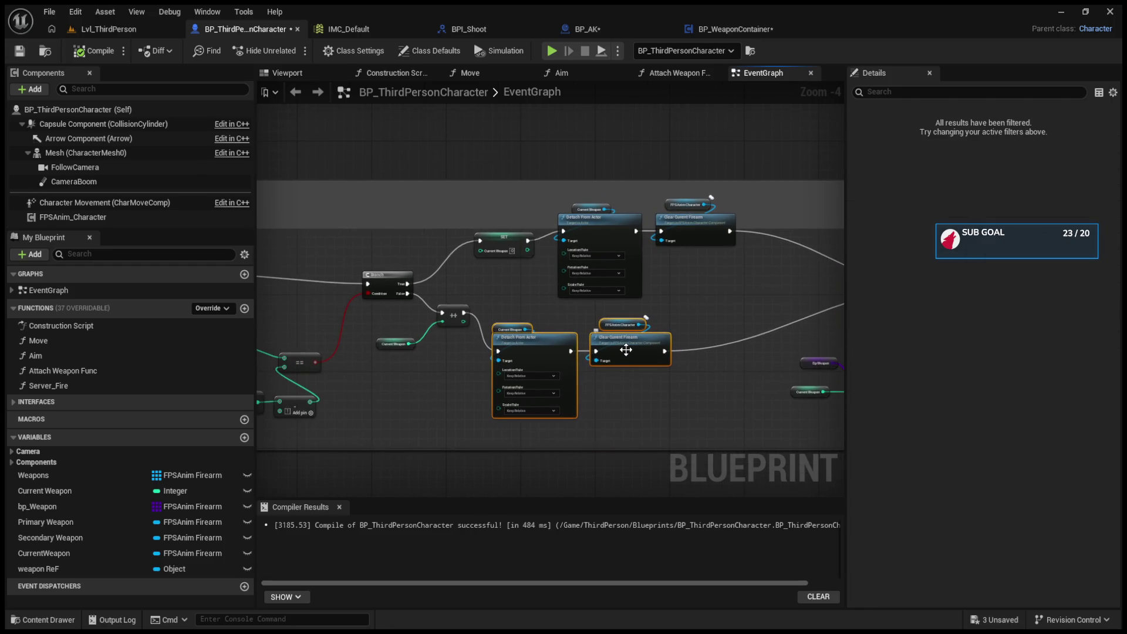
pyautogui.moveTo(476, 210); pyautogui.dragTo(477, 190)
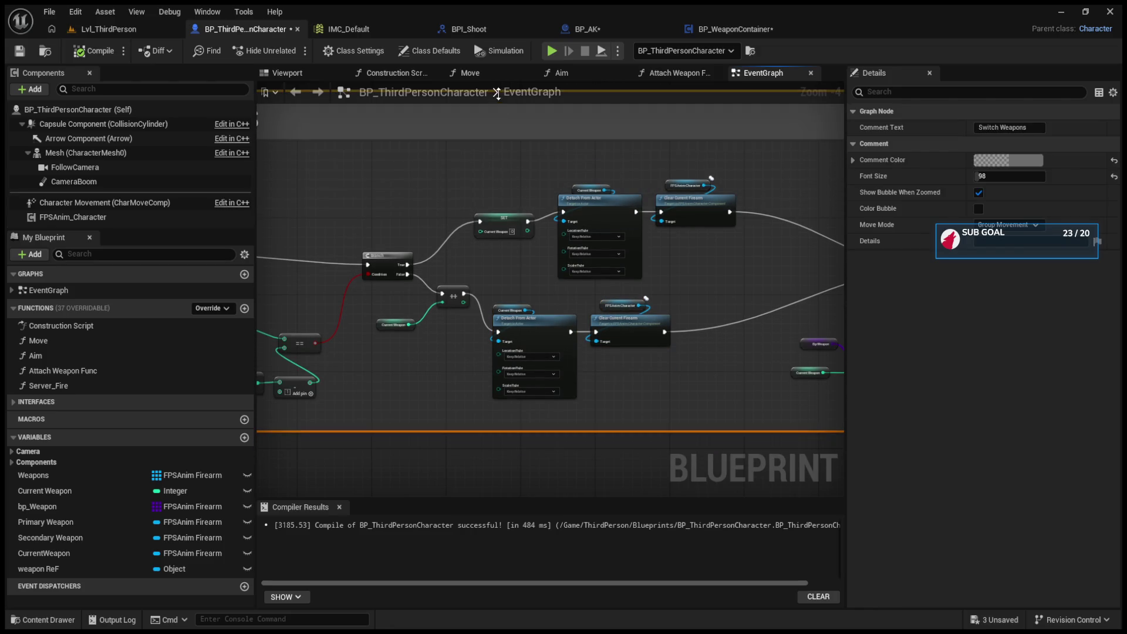
pyautogui.moveTo(446, 302); pyautogui.dragTo(692, 209)
pyautogui.moveTo(461, 171); pyautogui.dragTo(712, 296)
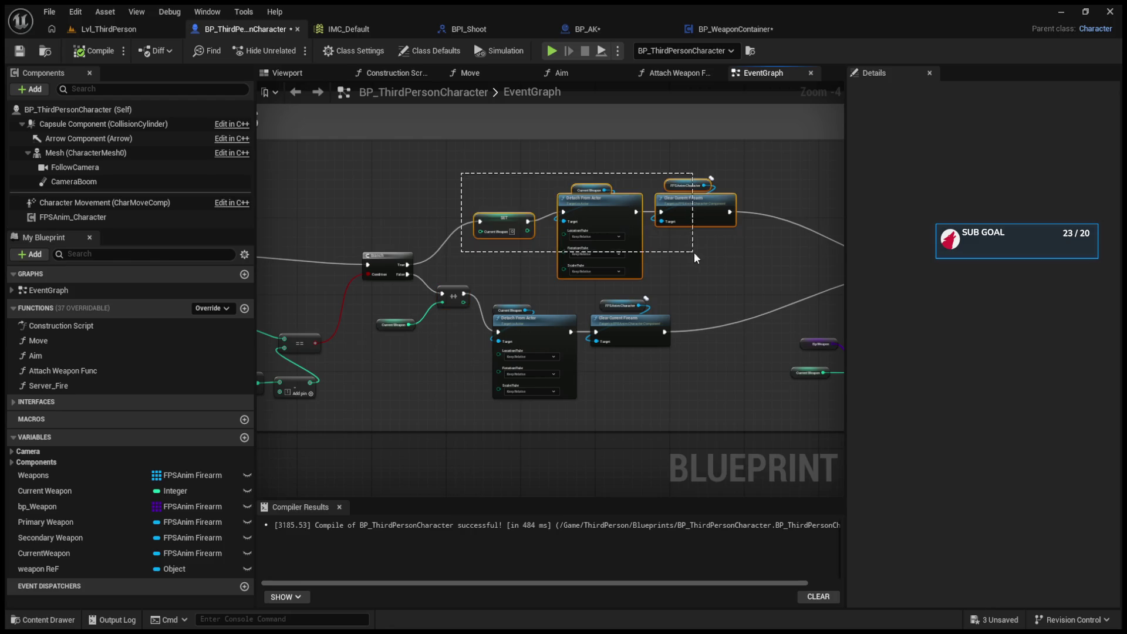
pyautogui.moveTo(695, 209); pyautogui.dragTo(666, 219)
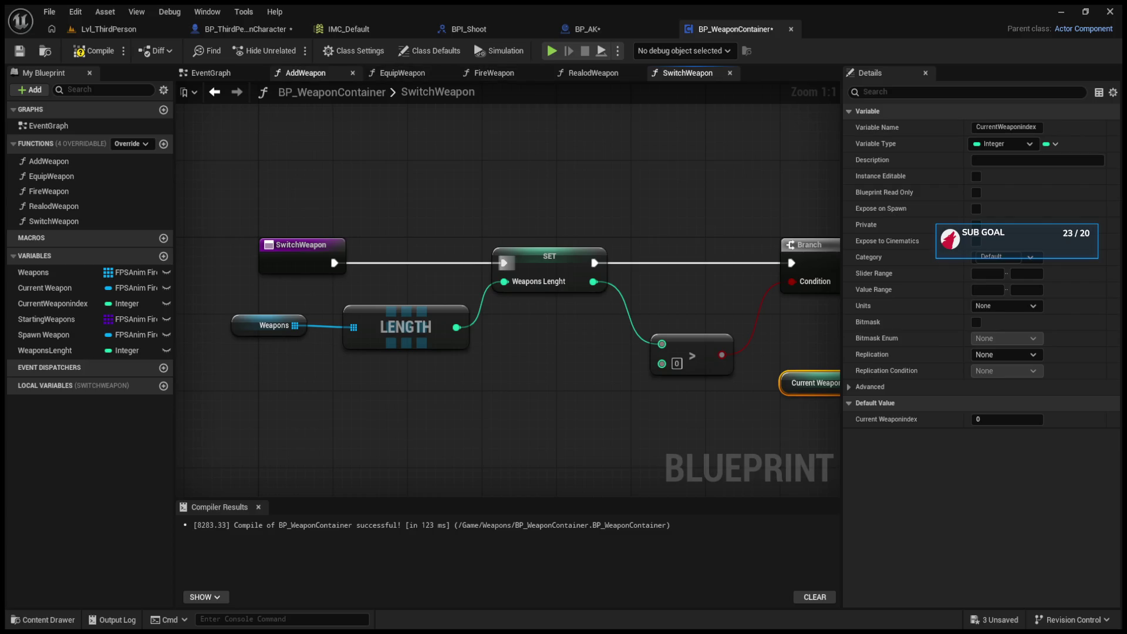
pyautogui.click(403, 73)
pyautogui.moveTo(247, 228); pyautogui.dragTo(507, 230)
pyautogui.moveTo(356, 270)
pyautogui.mouseDown()
pyautogui.moveTo(636, 272)
pyautogui.moveTo(324, 247)
pyautogui.mouseUp()
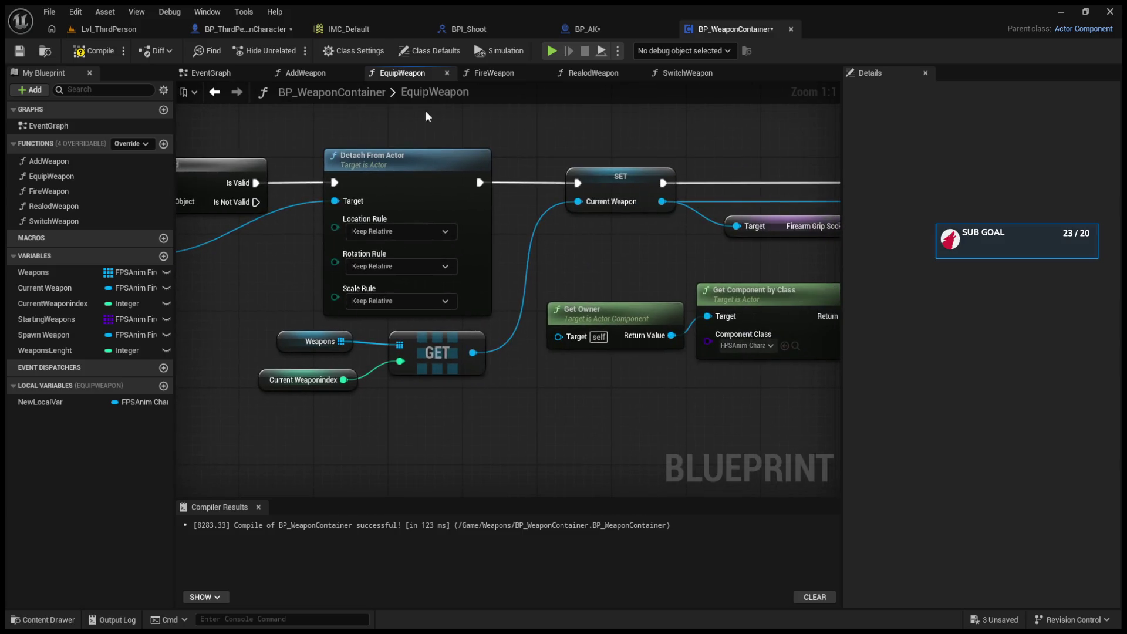
pyautogui.click(678, 69)
pyautogui.moveTo(680, 160)
pyautogui.mouseDown()
pyautogui.moveTo(454, 167)
pyautogui.moveTo(421, 183)
pyautogui.mouseUp()
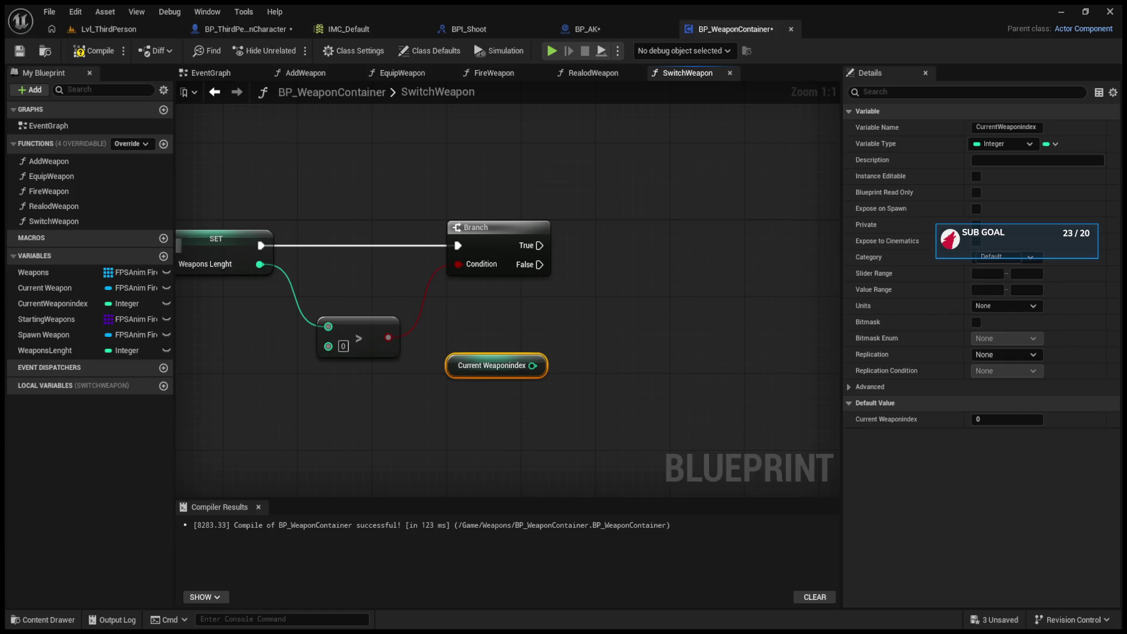
# Step: Add two input parameters to the SwitchWeapon entry node and name the first one 1
pyautogui.moveTo(619, 333)
pyautogui.mouseDown()
pyautogui.moveTo(577, 322)
pyautogui.moveTo(640, 323)
pyautogui.mouseUp()
pyautogui.click(360, 246)
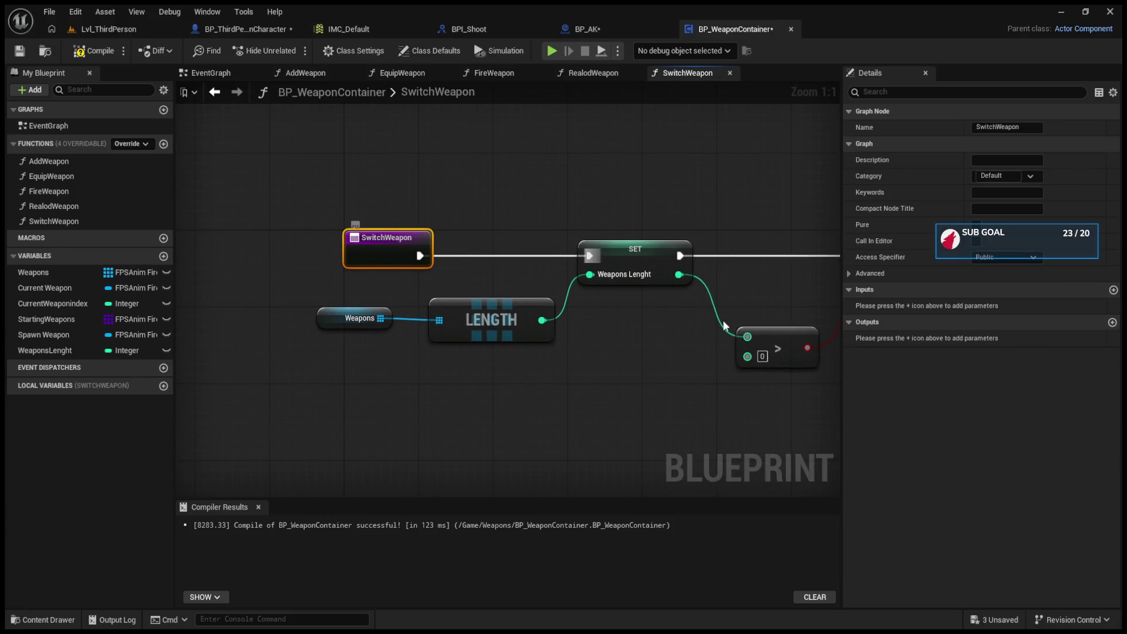
pyautogui.click(1113, 290)
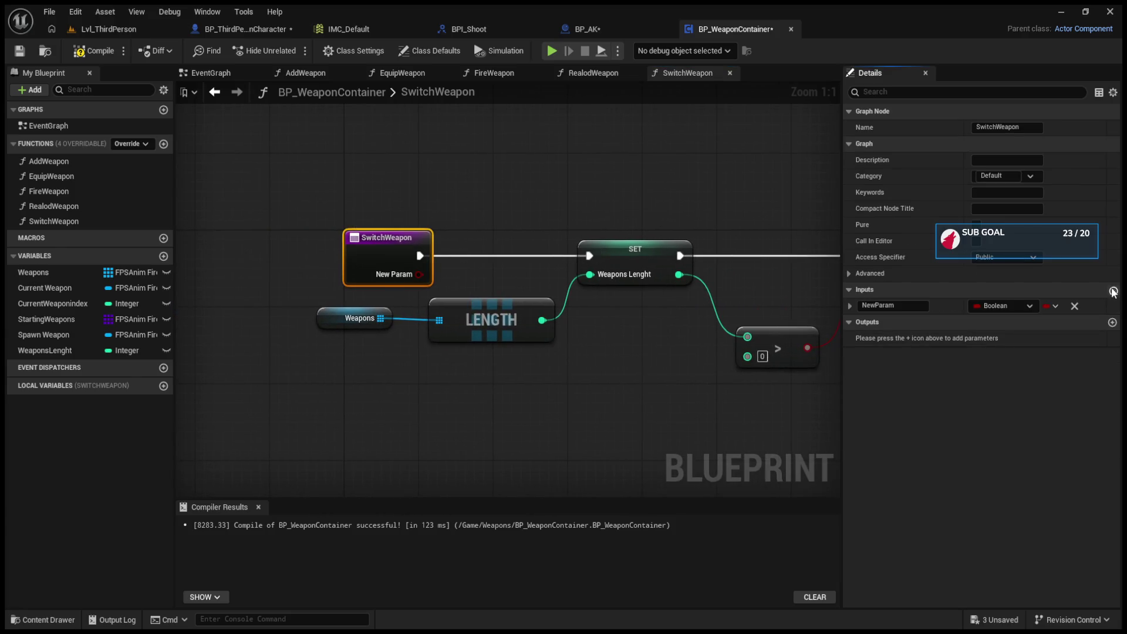
pyautogui.click(1113, 290)
pyautogui.click(894, 306)
pyautogui.click(894, 306)
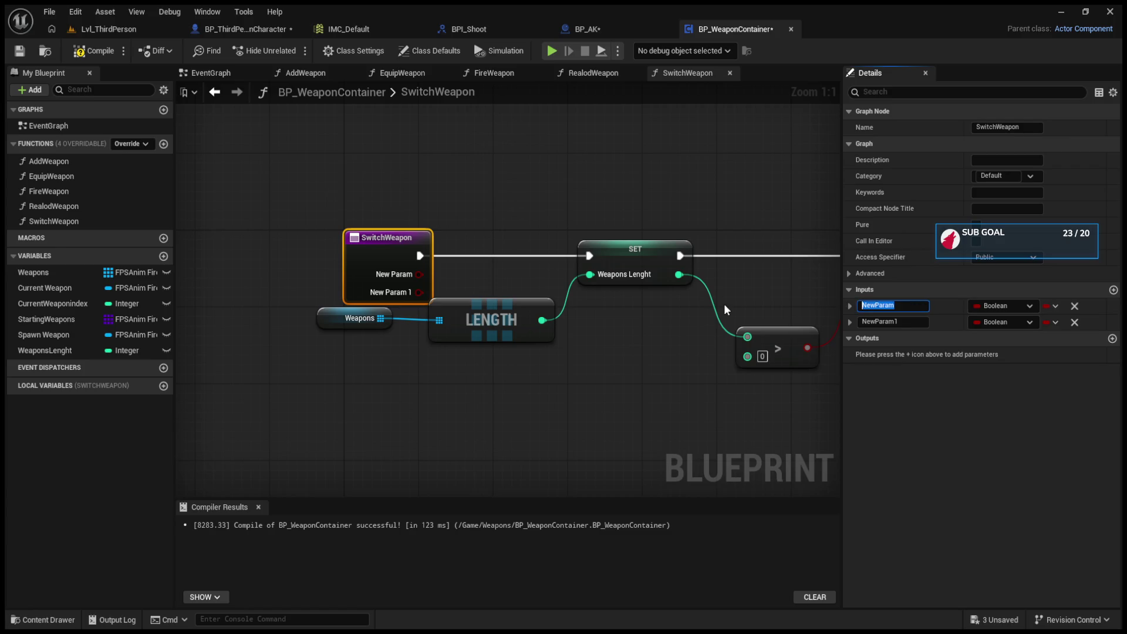
pyautogui.write('1')
# Step: Check the WeaponSwitch input event and Print String in the character blueprint for reference
pyautogui.click(246, 26)
pyautogui.moveTo(372, 210)
pyautogui.mouseDown()
pyautogui.moveTo(870, 224)
pyautogui.moveTo(407, 216)
pyautogui.mouseUp()
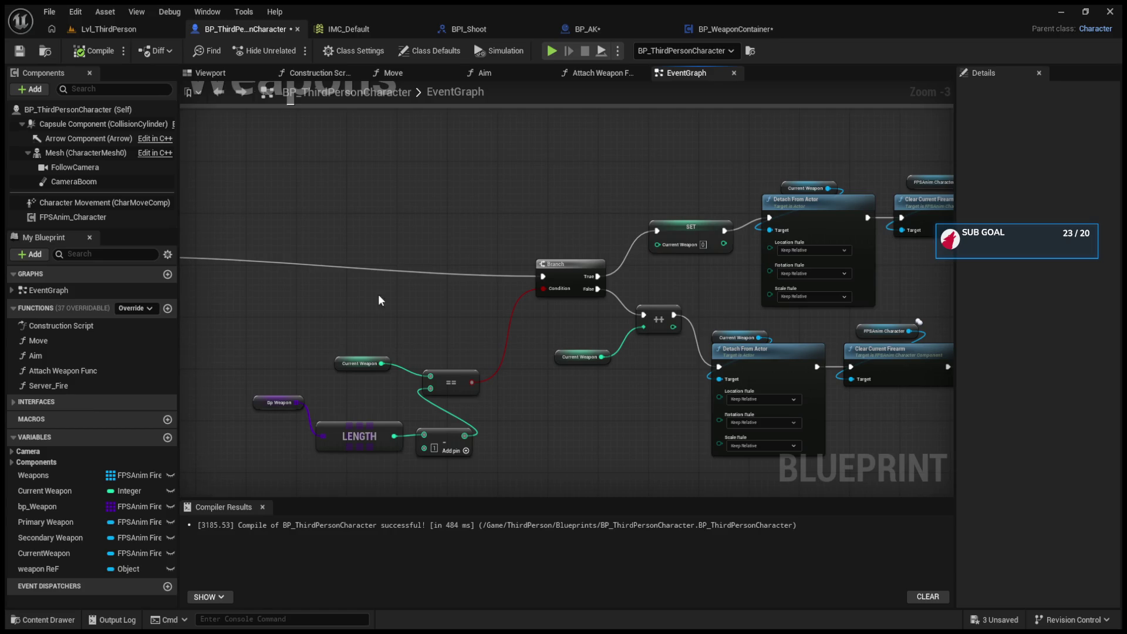
pyautogui.scroll(2, 382, 396)
pyautogui.moveTo(424, 395); pyautogui.dragTo(749, 306)
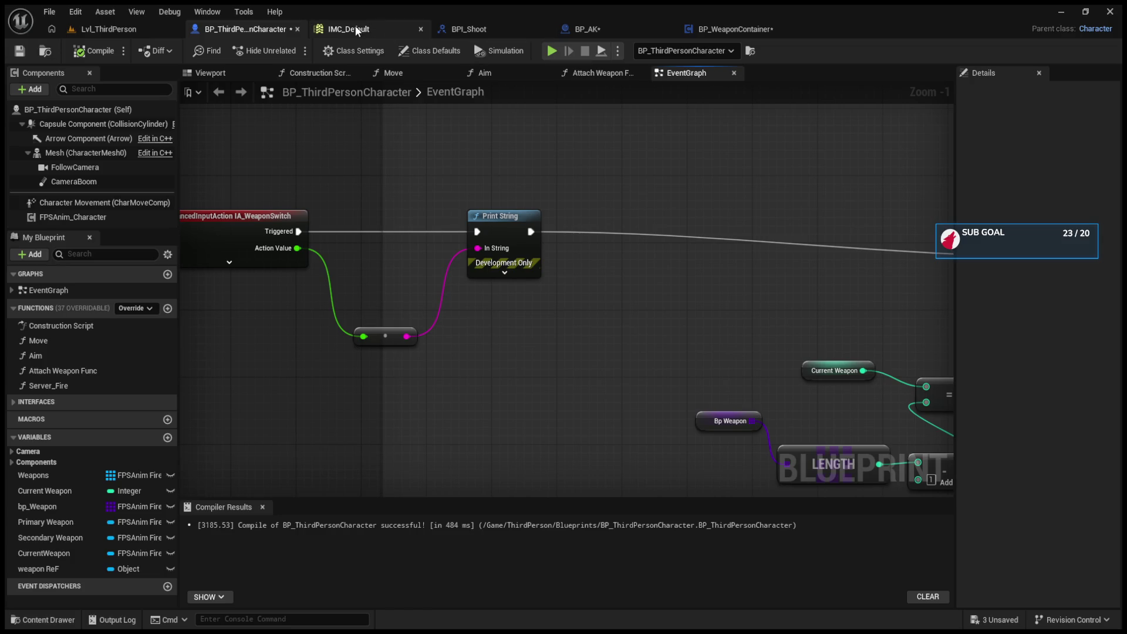
pyautogui.click(692, 30)
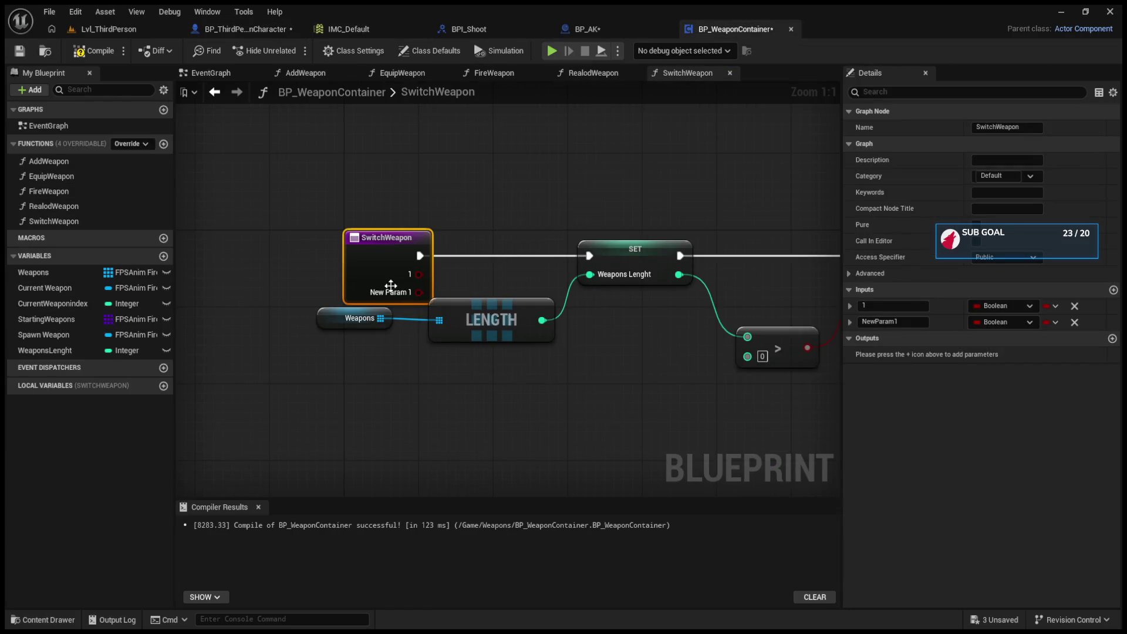
# Step: Rename the second input to -1 and move the SwitchWeapon entry node up
pyautogui.click(892, 321)
pyautogui.press('BackSpace')
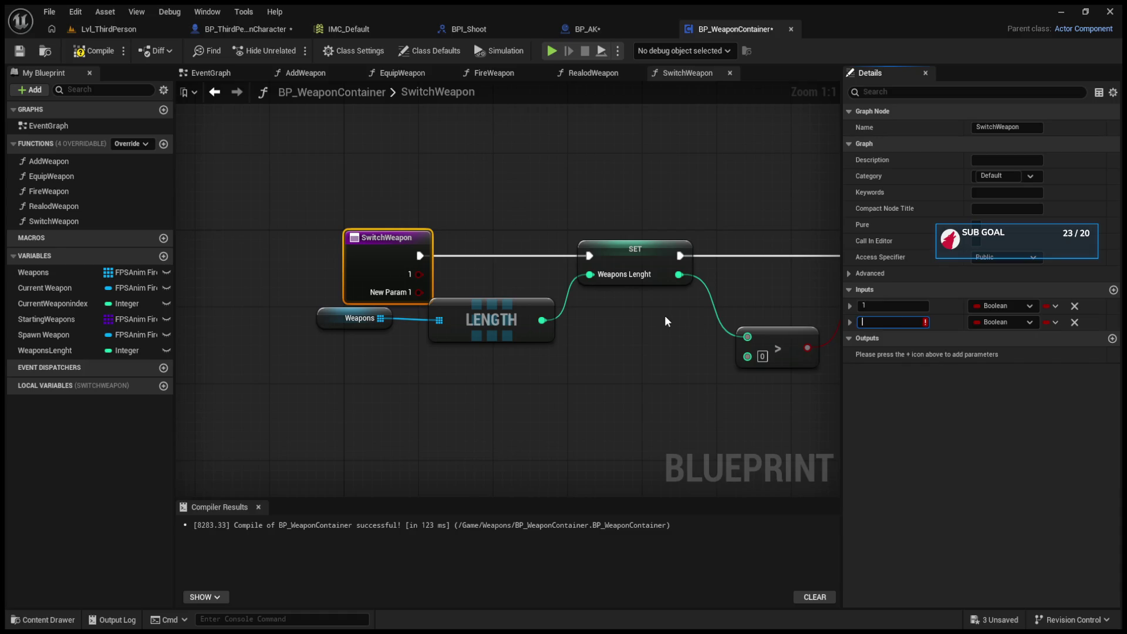
pyautogui.write('-1')
pyautogui.press('Return')
pyautogui.moveTo(392, 250); pyautogui.dragTo(393, 212)
# Step: Set the 1 input's type to Integer and select the SET Weapons Lenght node
pyautogui.click(1013, 303)
pyautogui.click(1001, 331)
pyautogui.moveTo(594, 355); pyautogui.dragTo(489, 355)
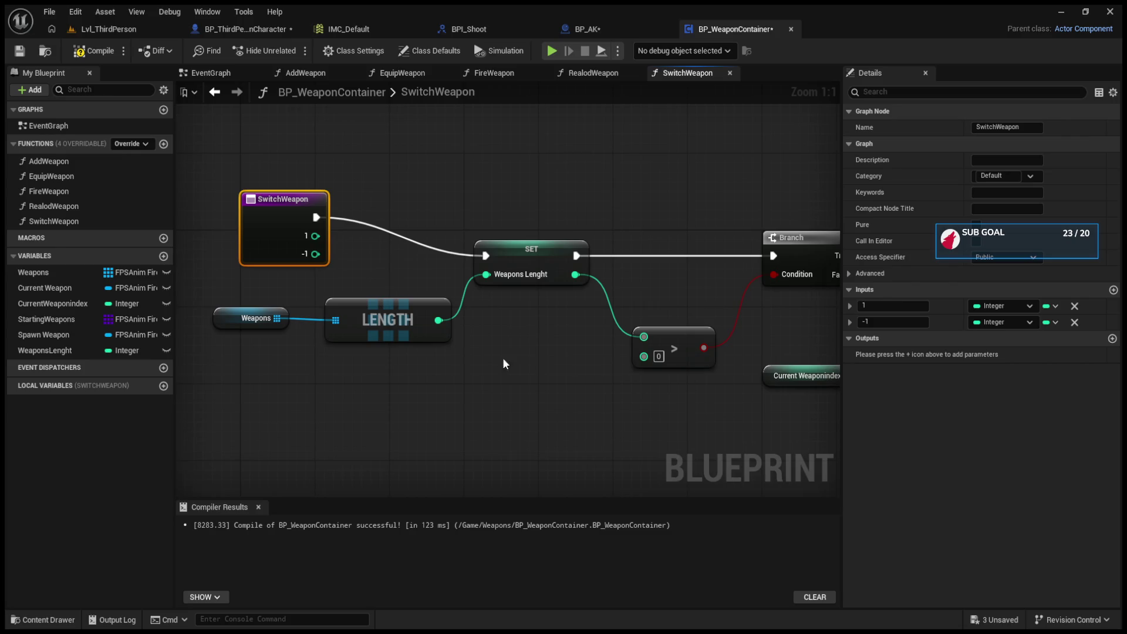
pyautogui.click(513, 258)
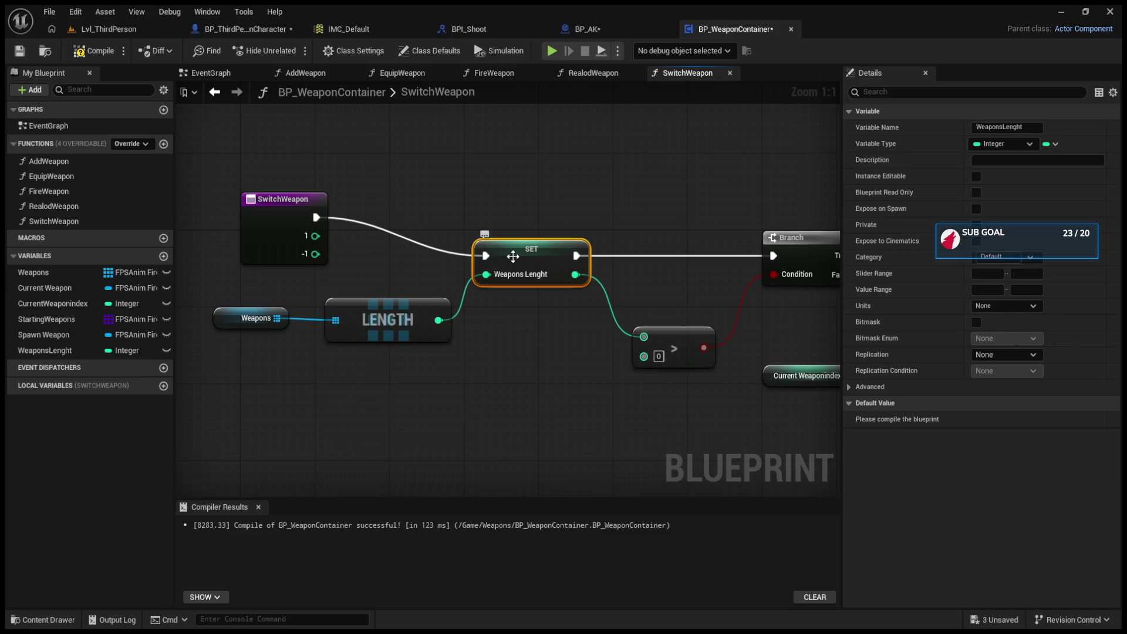
# Step: Delete the SET node, wire LENGTH into the > check, and connect the entry to Branch
pyautogui.press('Delete')
pyautogui.moveTo(452, 320)
pyautogui.mouseDown()
pyautogui.moveTo(643, 336)
pyautogui.moveTo(619, 315)
pyautogui.mouseUp()
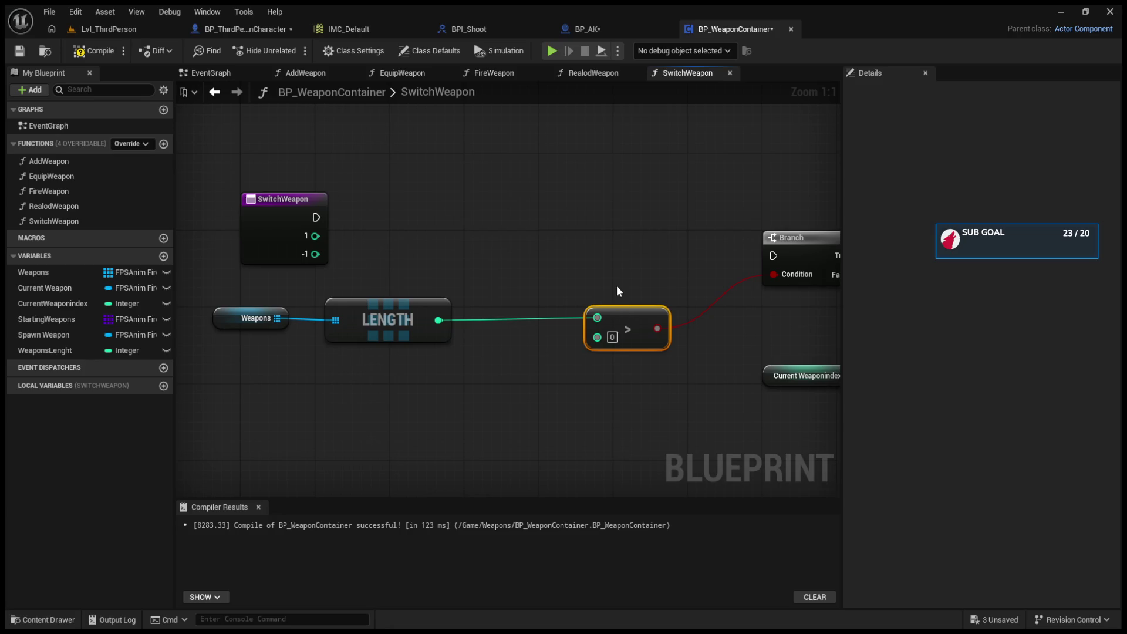
pyautogui.moveTo(617, 286)
pyautogui.mouseDown()
pyautogui.moveTo(486, 310)
pyautogui.moveTo(297, 254)
pyautogui.moveTo(780, 272)
pyautogui.moveTo(783, 288)
pyautogui.moveTo(799, 288)
pyautogui.moveTo(698, 253)
pyautogui.mouseUp()
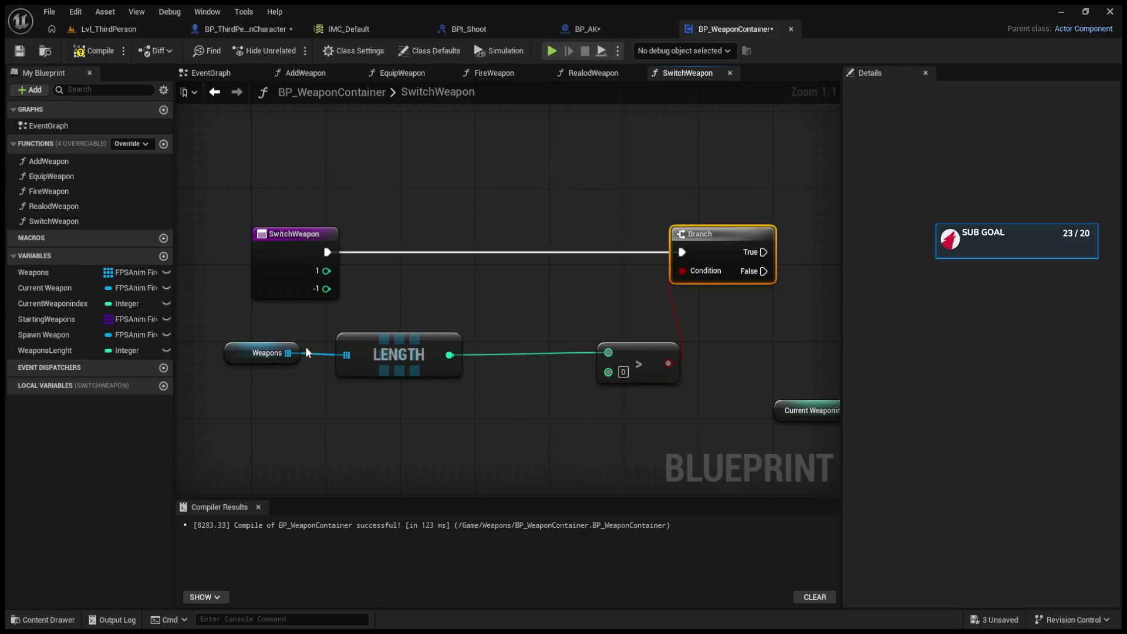
# Step: Inspect the Weapons array variable and move the Current Weaponindex getter up near the > check
pyautogui.click(253, 351)
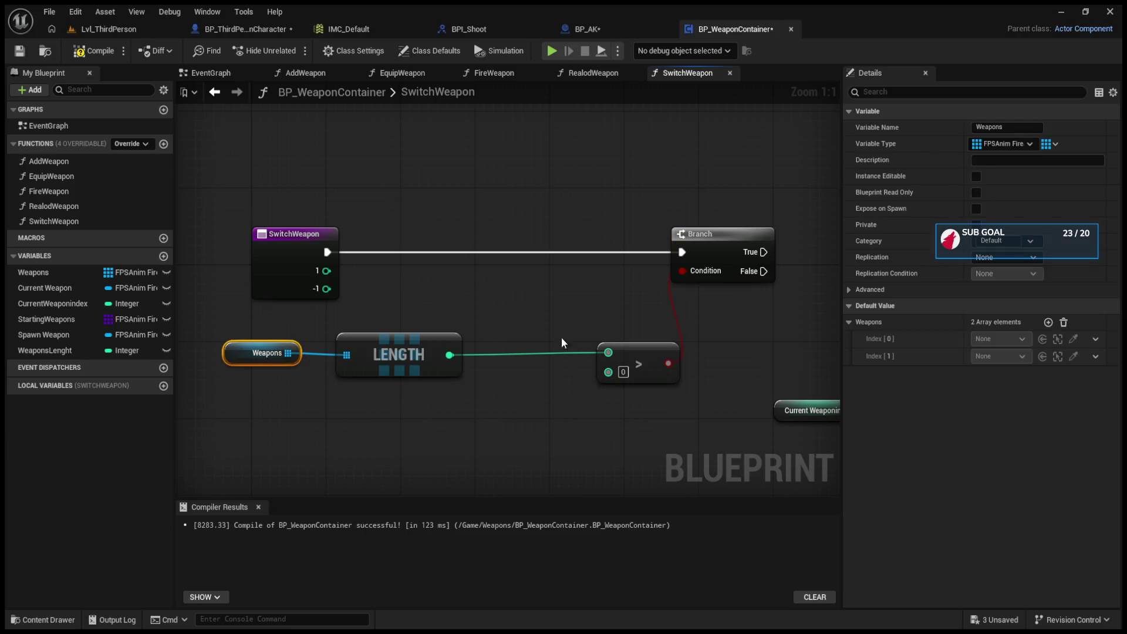
pyautogui.click(671, 330)
pyautogui.moveTo(734, 328); pyautogui.dragTo(813, 329)
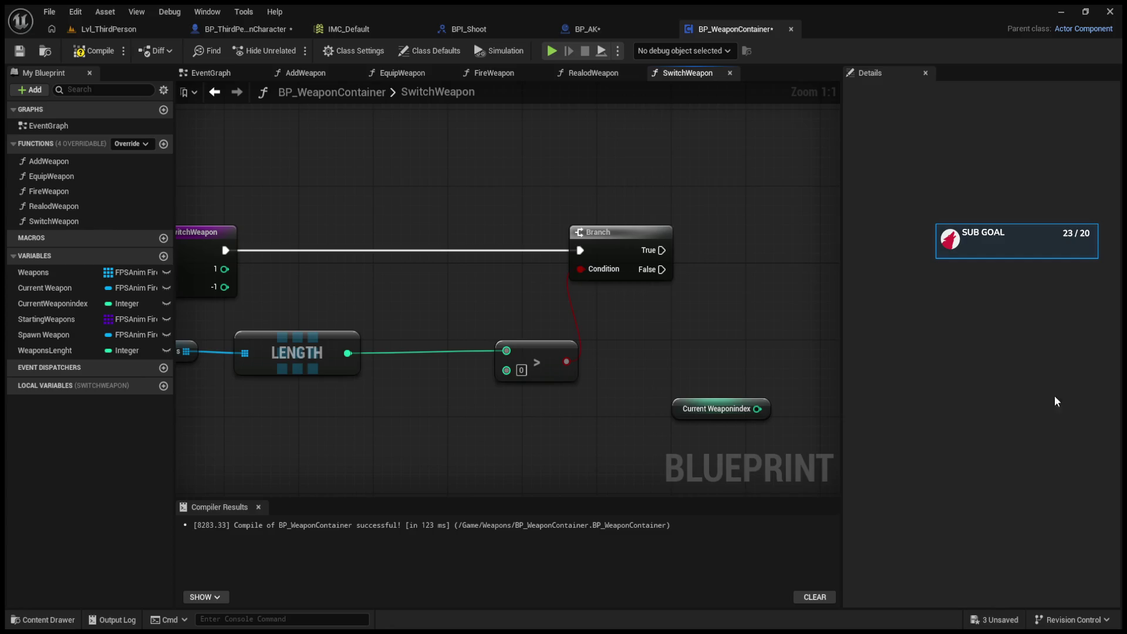
pyautogui.moveTo(636, 371); pyautogui.dragTo(537, 365)
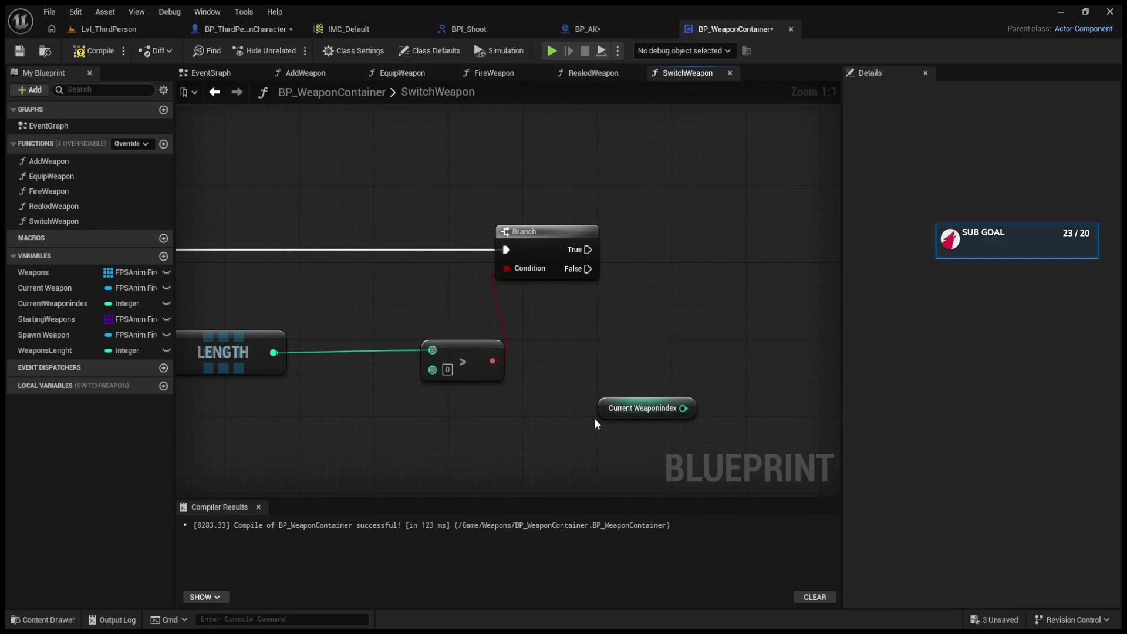
pyautogui.moveTo(605, 409)
pyautogui.mouseDown()
pyautogui.moveTo(538, 362)
pyautogui.moveTo(546, 343)
pyautogui.mouseUp()
pyautogui.moveTo(683, 373)
pyautogui.mouseDown()
pyautogui.moveTo(538, 374)
pyautogui.moveTo(603, 410)
pyautogui.moveTo(606, 392)
pyautogui.mouseUp()
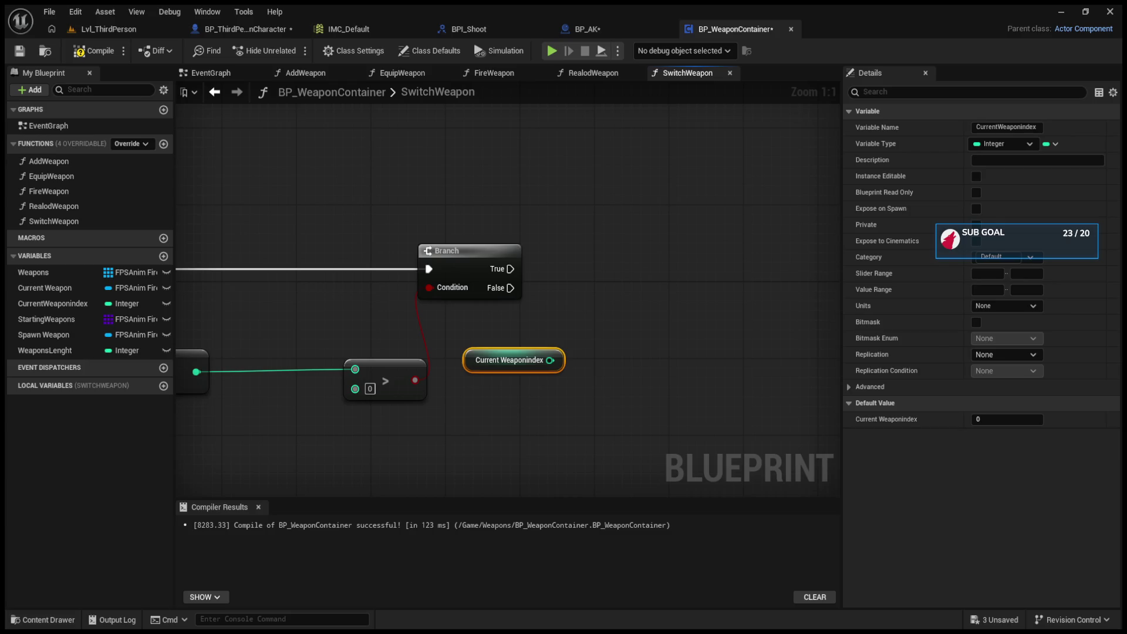
# Step: Frame the SwitchWeapon graph and inspect its Branch, greater-than node and Current Weaponindex getter
pyautogui.press('Home')
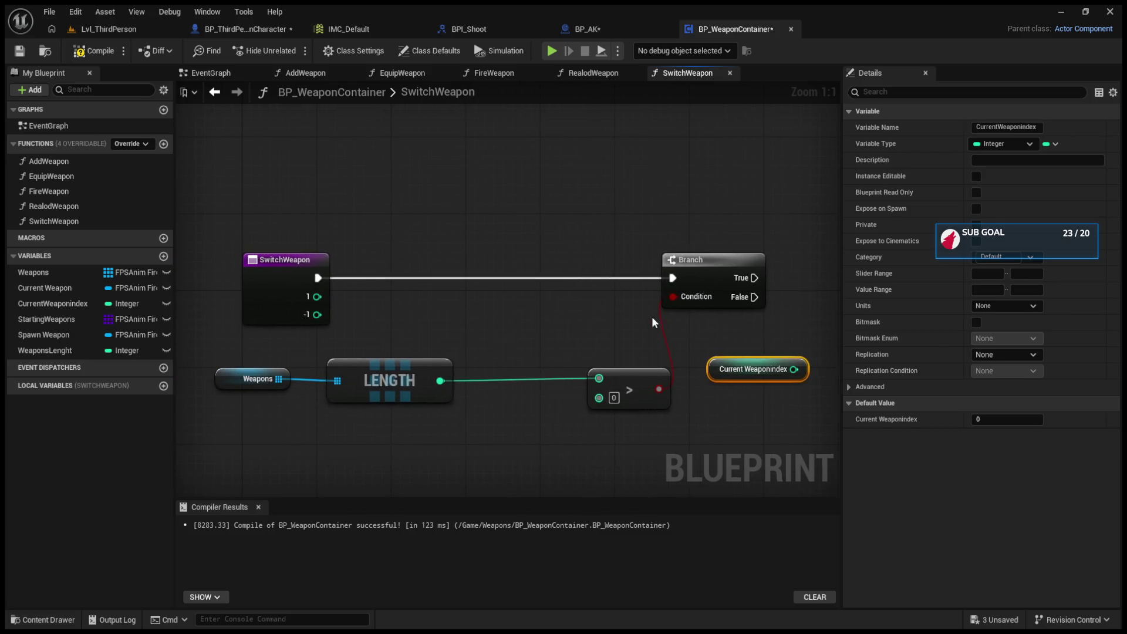
pyautogui.click(291, 278)
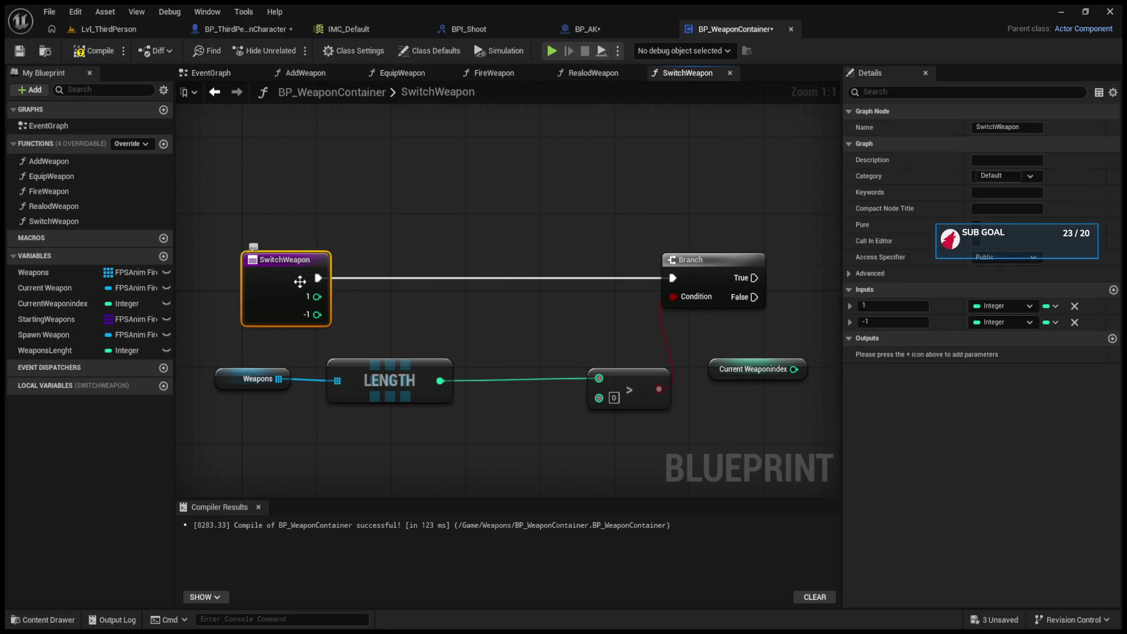
pyautogui.moveTo(581, 351); pyautogui.dragTo(443, 330)
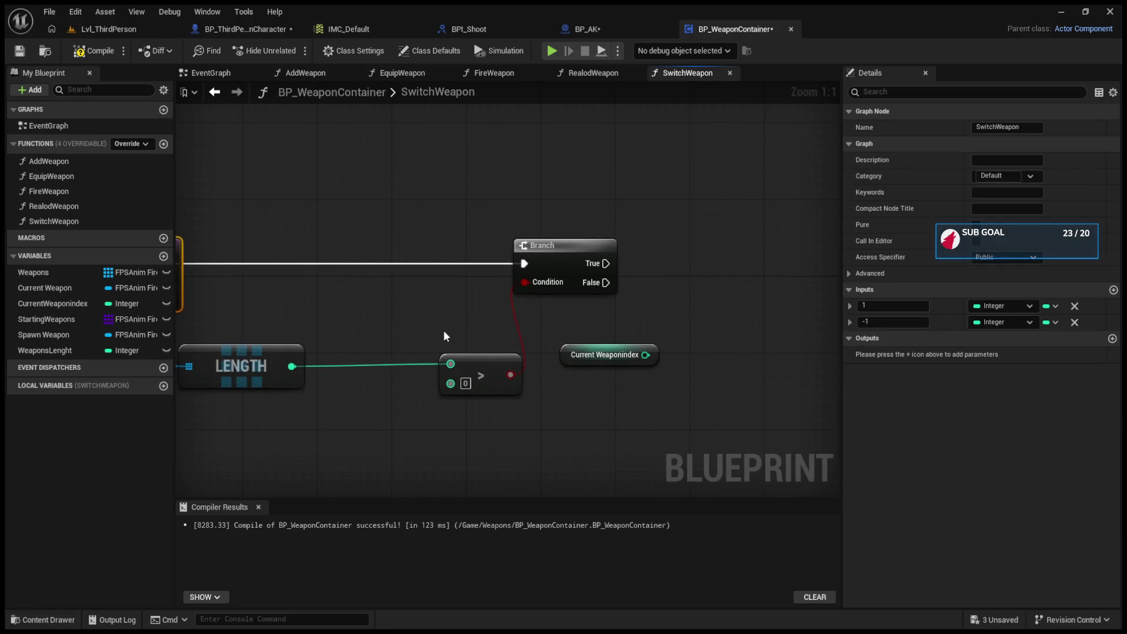
pyautogui.click(610, 354)
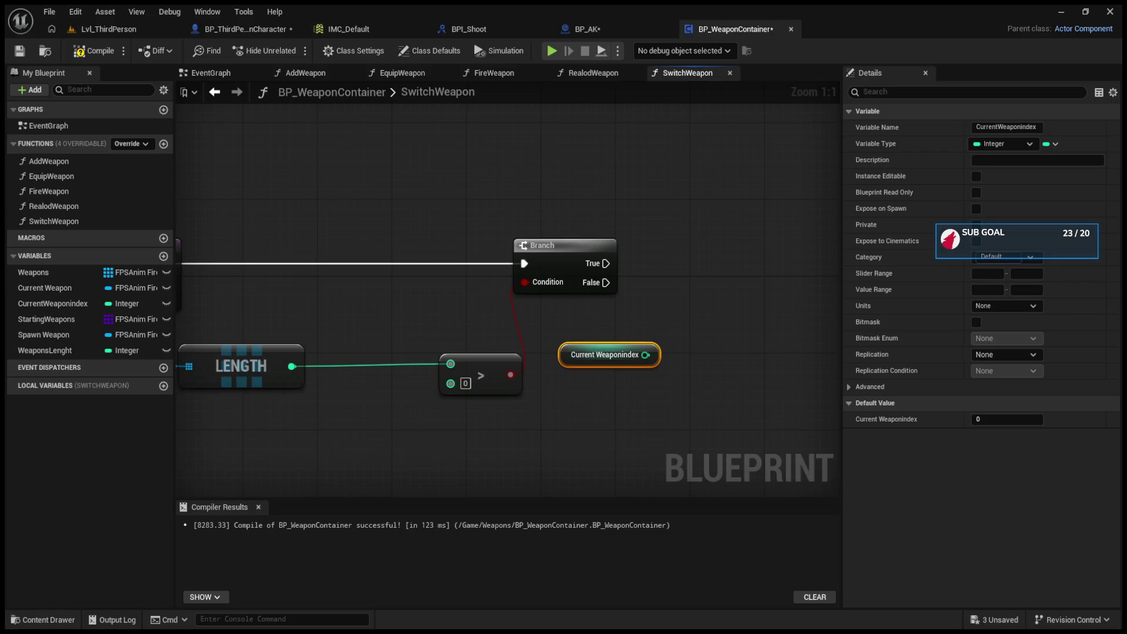
pyautogui.moveTo(341, 276)
pyautogui.mouseDown()
pyautogui.moveTo(587, 276)
pyautogui.moveTo(479, 286)
pyautogui.mouseUp()
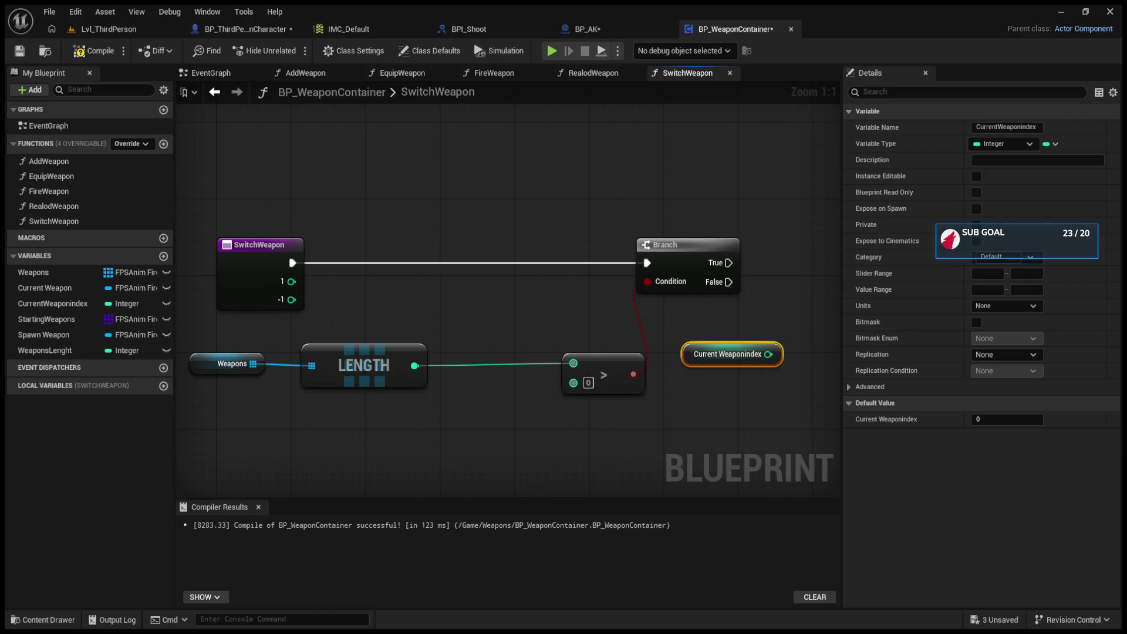
pyautogui.moveTo(611, 368); pyautogui.dragTo(590, 368)
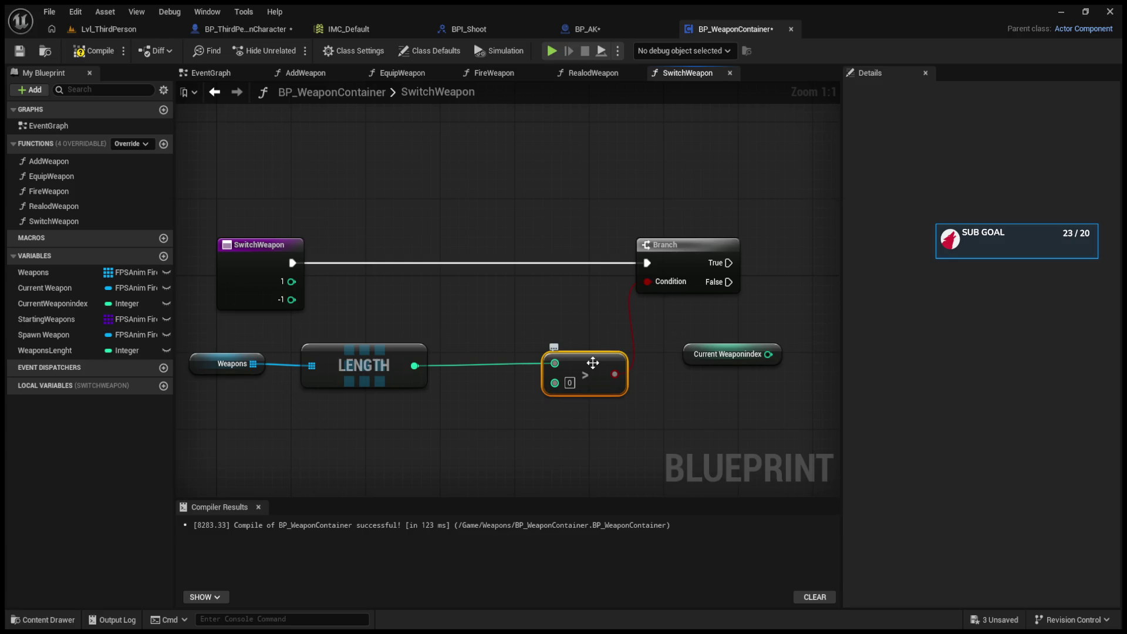
pyautogui.moveTo(572, 334); pyautogui.dragTo(497, 323)
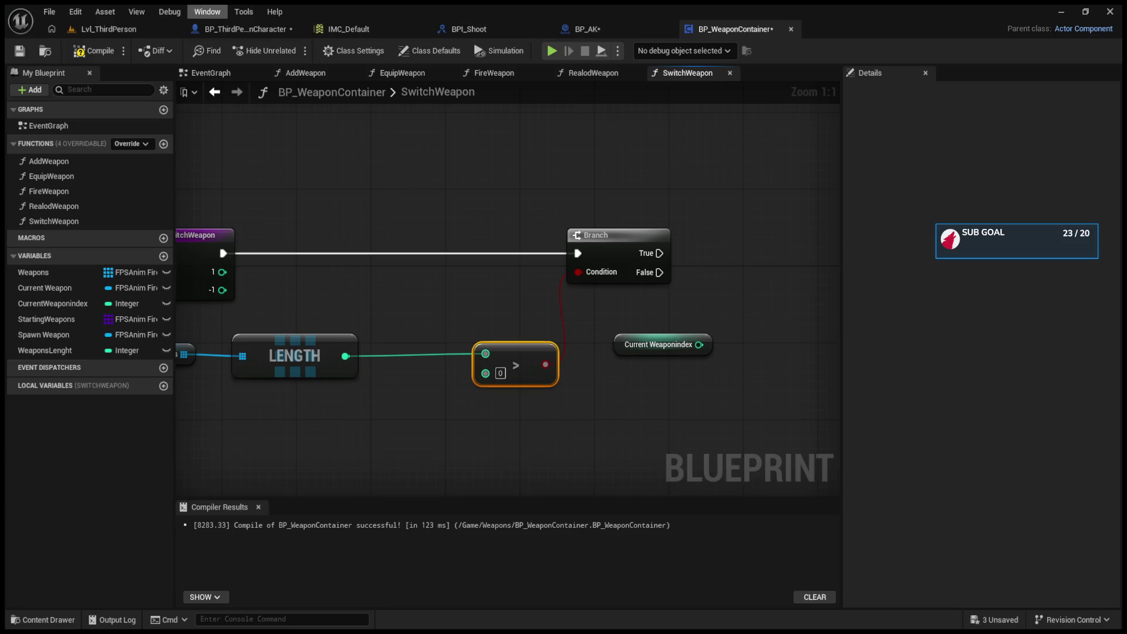
# Step: Review the branch and increment logic in BP_ThirdPersonCharacter's weapon-switching graph
pyautogui.click(233, 29)
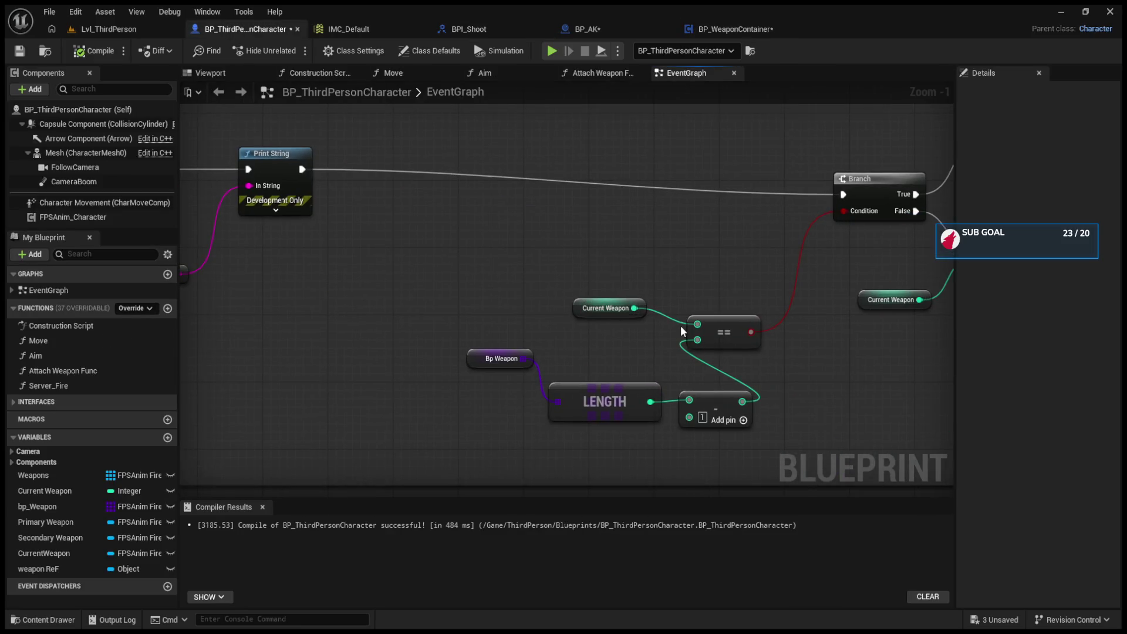
pyautogui.click(712, 29)
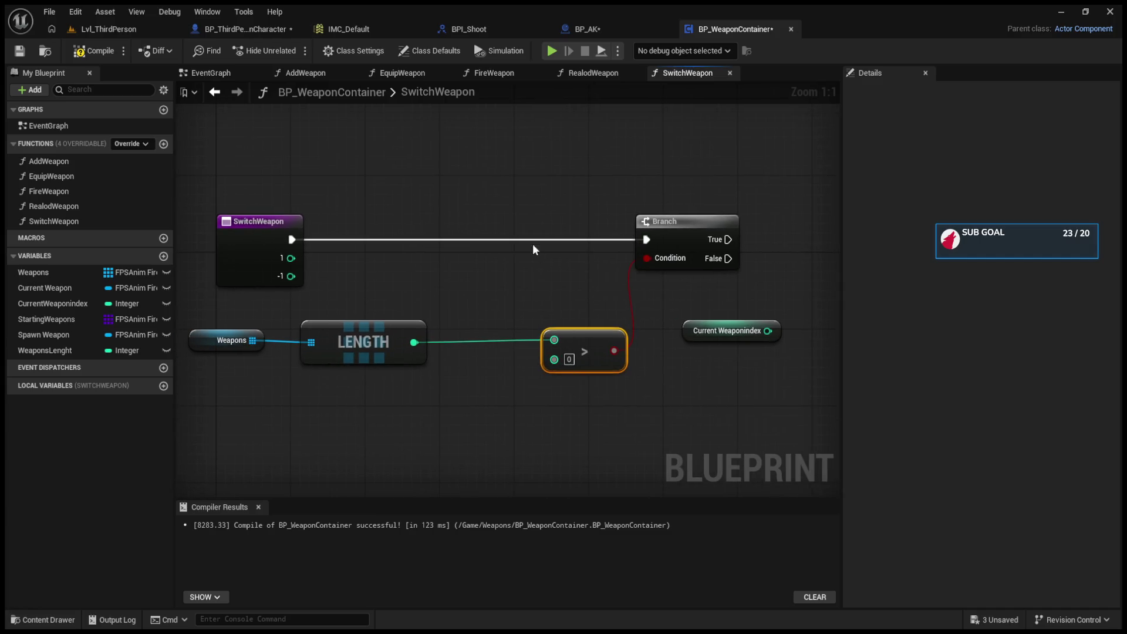
pyautogui.click(260, 27)
pyautogui.moveTo(740, 231)
pyautogui.mouseDown()
pyautogui.moveTo(509, 259)
pyautogui.moveTo(465, 301)
pyautogui.moveTo(585, 172)
pyautogui.mouseUp()
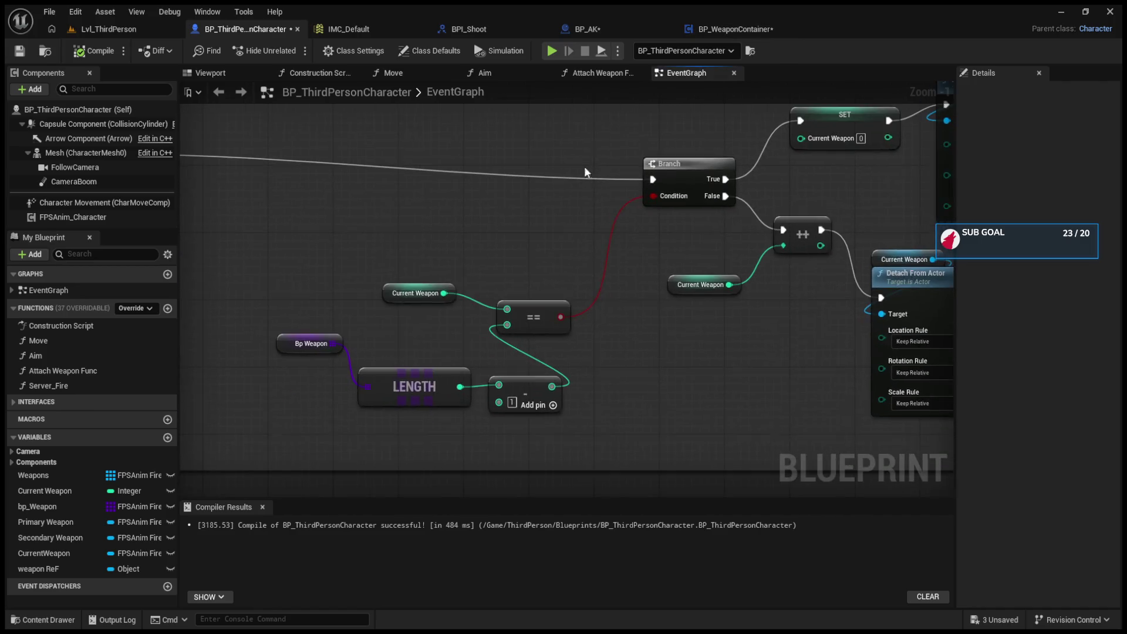
pyautogui.click(715, 34)
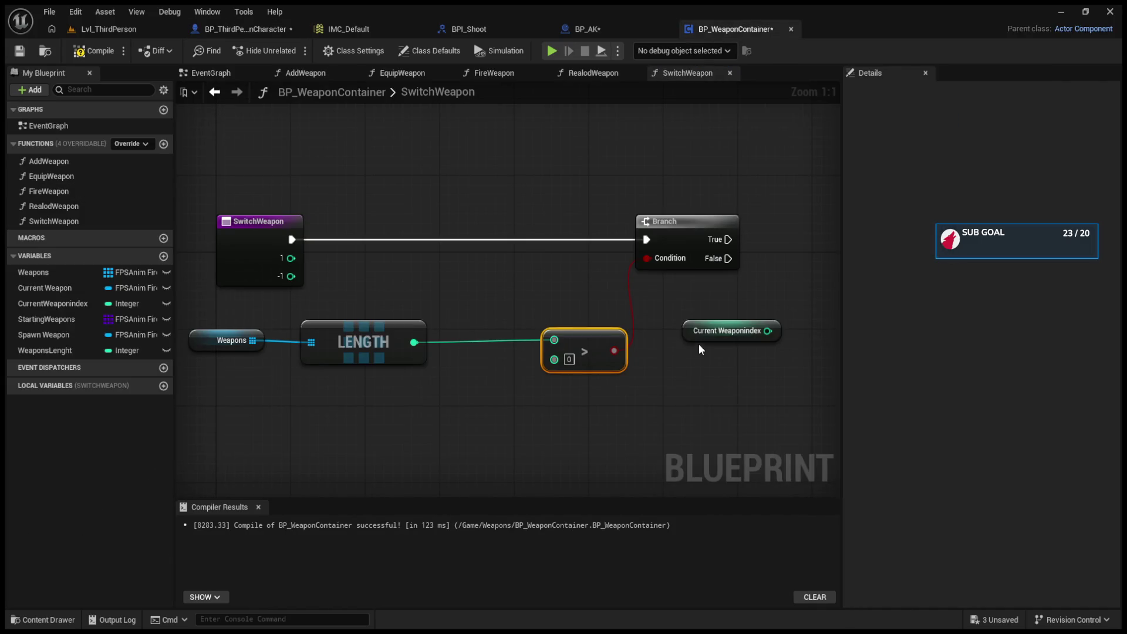
# Step: Replace the > node with an == check between Current Weaponindex and the Weapons length
pyautogui.moveTo(727, 332); pyautogui.dragTo(402, 303)
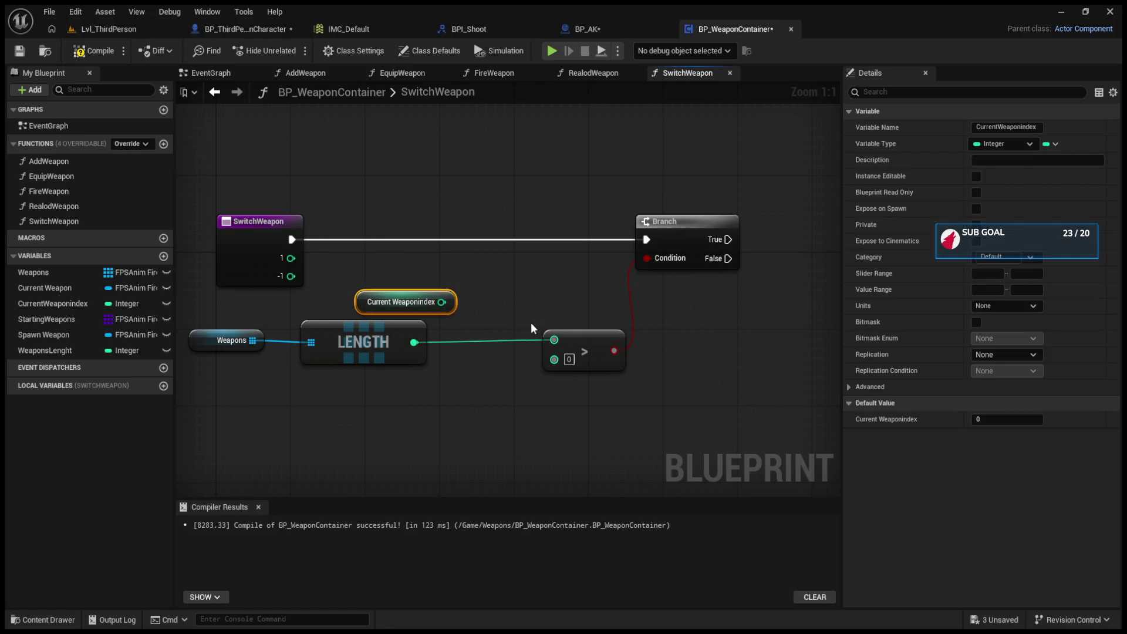
pyautogui.click(587, 364)
pyautogui.press('Delete')
pyautogui.moveTo(441, 301); pyautogui.dragTo(525, 292)
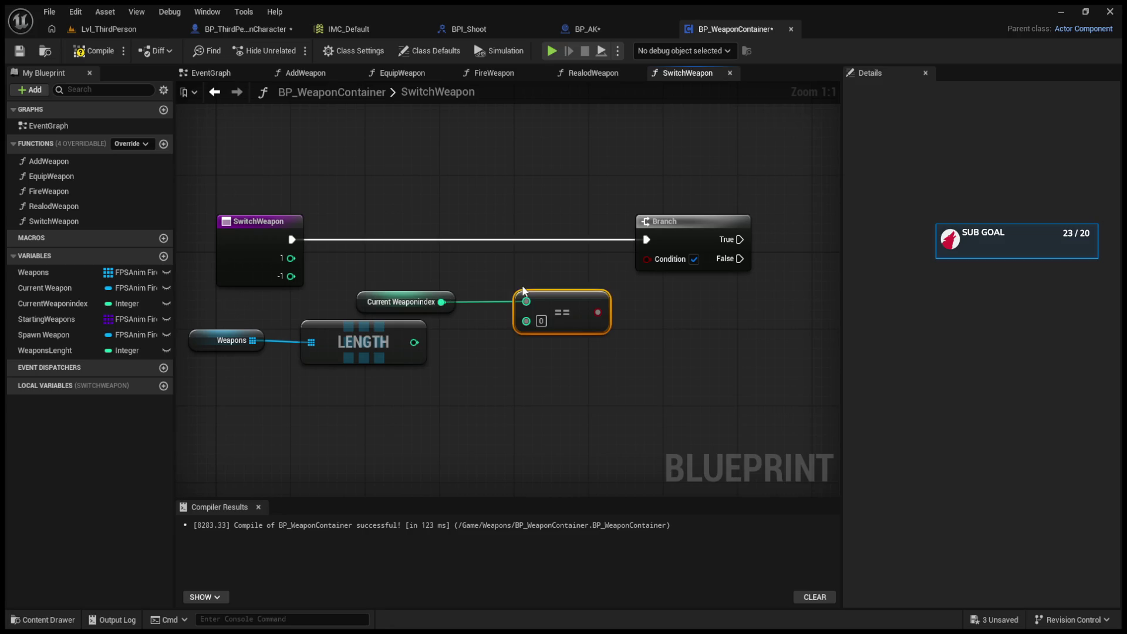
pyautogui.moveTo(411, 344)
pyautogui.mouseDown()
pyautogui.moveTo(543, 330)
pyautogui.moveTo(526, 320)
pyautogui.mouseUp()
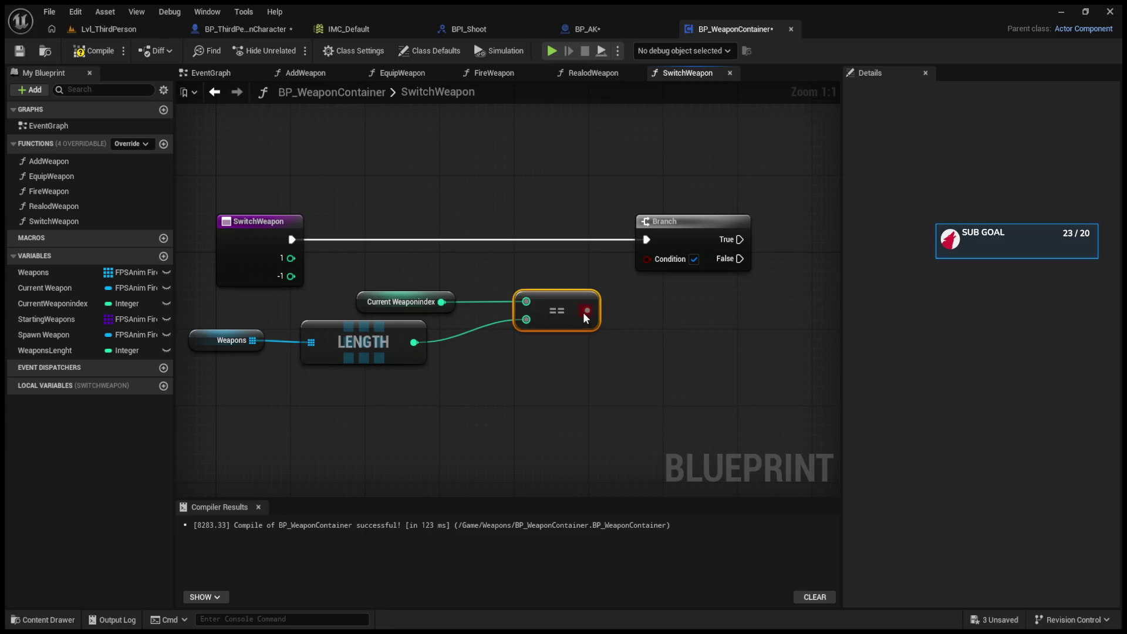
pyautogui.moveTo(404, 302); pyautogui.dragTo(413, 292)
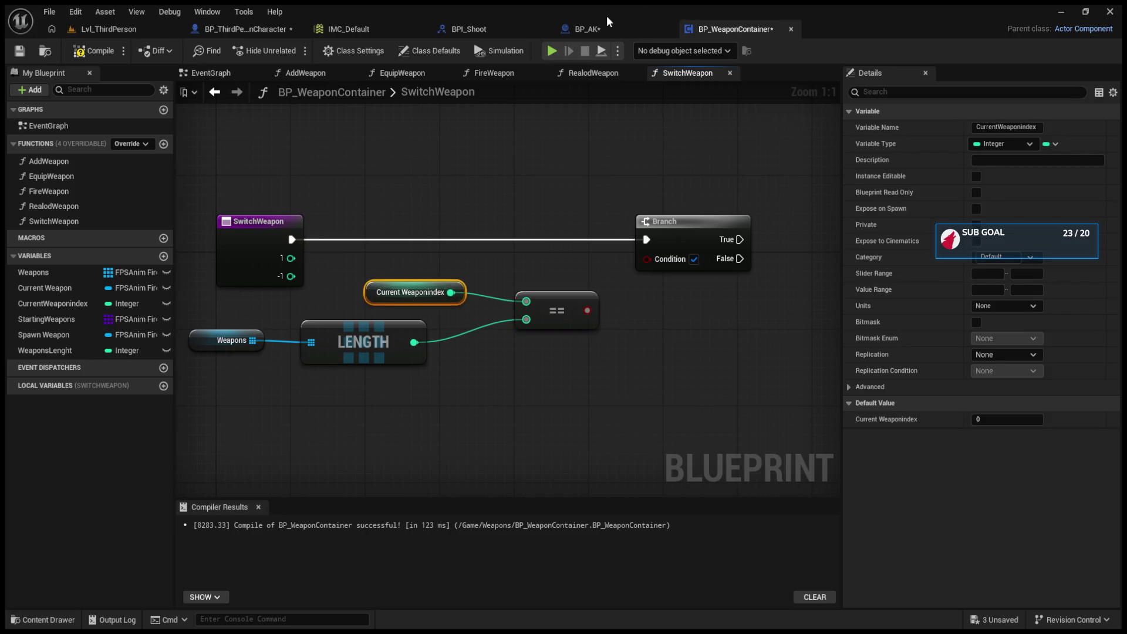
# Step: Feed Weapons LENGTH minus 1 into the == check through a Subtract node, then compile
pyautogui.click(601, 26)
pyautogui.moveTo(234, 30); pyautogui.dragTo(597, 35)
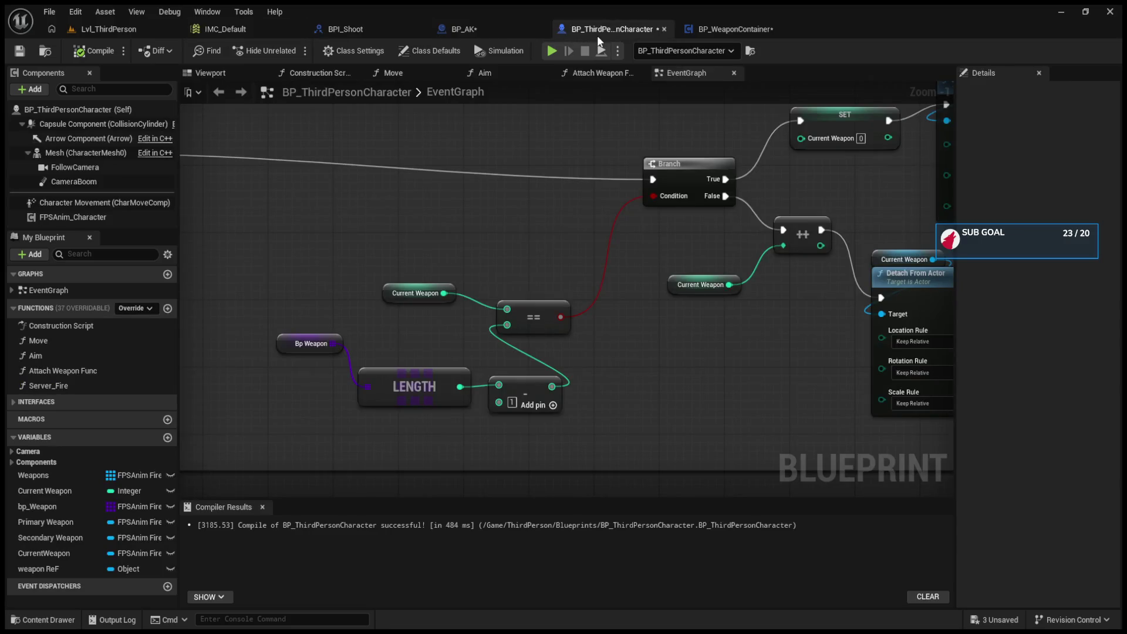
pyautogui.click(713, 26)
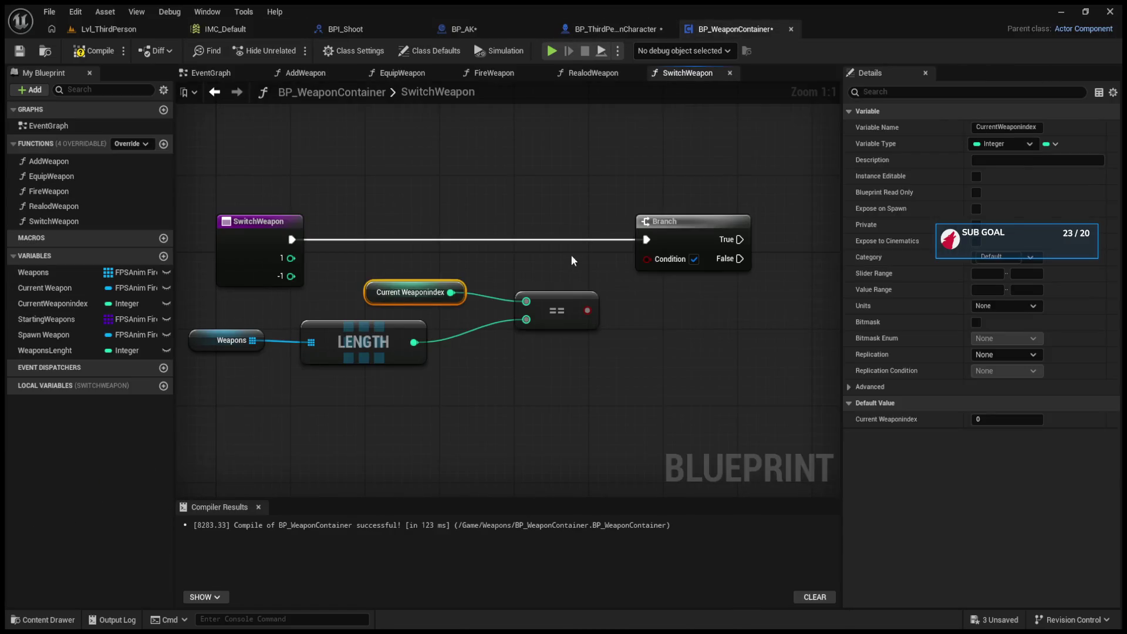
pyautogui.keyDown('alt'); pyautogui.click(527, 320); pyautogui.keyUp('alt')
pyautogui.moveTo(415, 344); pyautogui.dragTo(475, 381)
pyautogui.click(494, 407)
pyautogui.write('1')
pyautogui.moveTo(539, 389)
pyautogui.mouseDown()
pyautogui.moveTo(527, 321)
pyautogui.moveTo(609, 291)
pyautogui.moveTo(646, 259)
pyautogui.mouseUp()
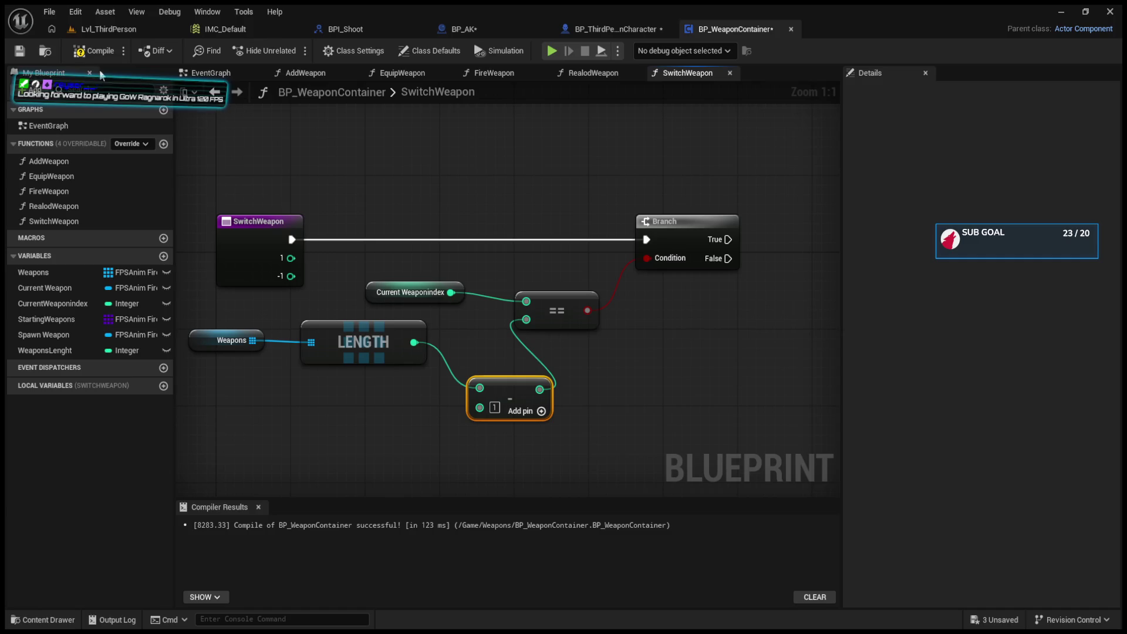
pyautogui.click(94, 50)
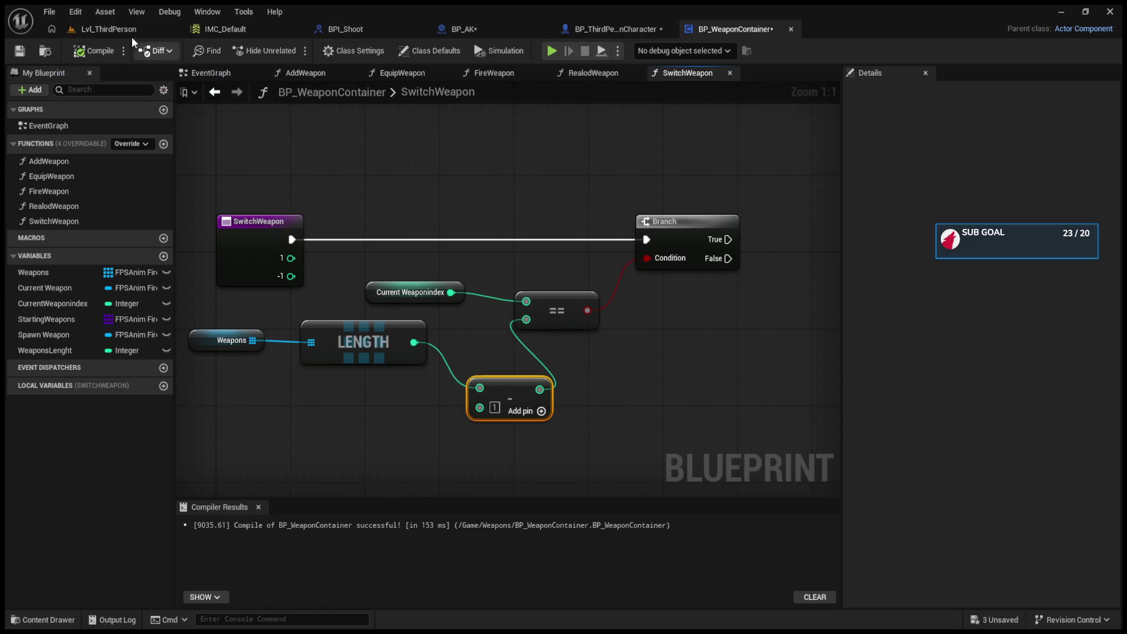
pyautogui.click(625, 28)
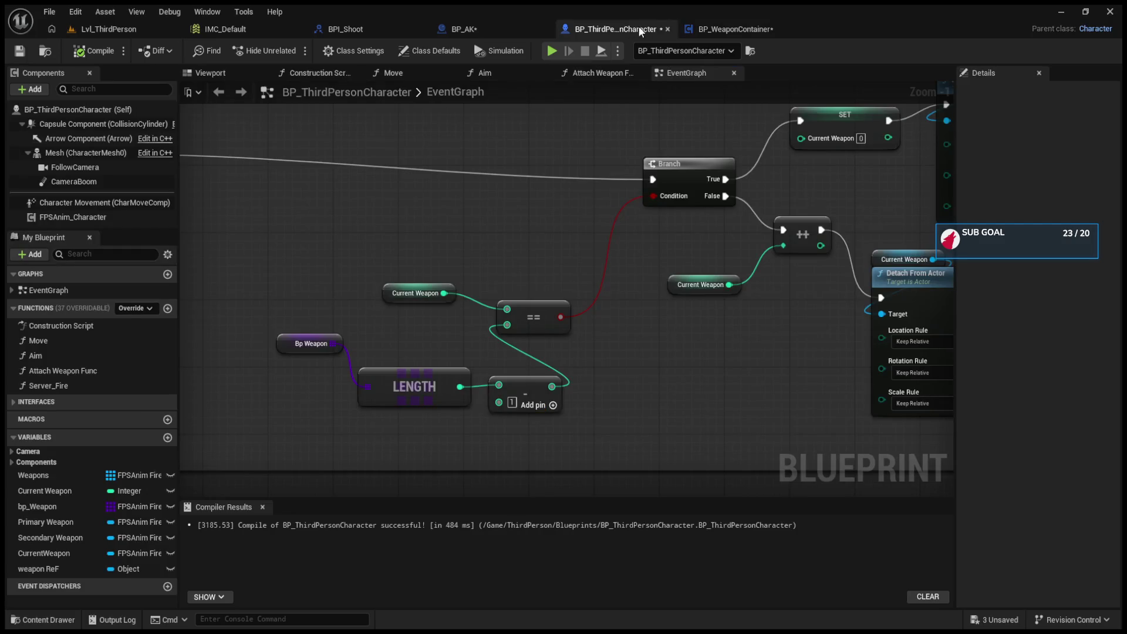
# Step: Add an Increment Int (++) node on the Branch's False path, fed by Current Weaponindex
pyautogui.click(714, 29)
pyautogui.moveTo(729, 253)
pyautogui.mouseDown()
pyautogui.moveTo(557, 239)
pyautogui.moveTo(605, 290)
pyautogui.mouseUp()
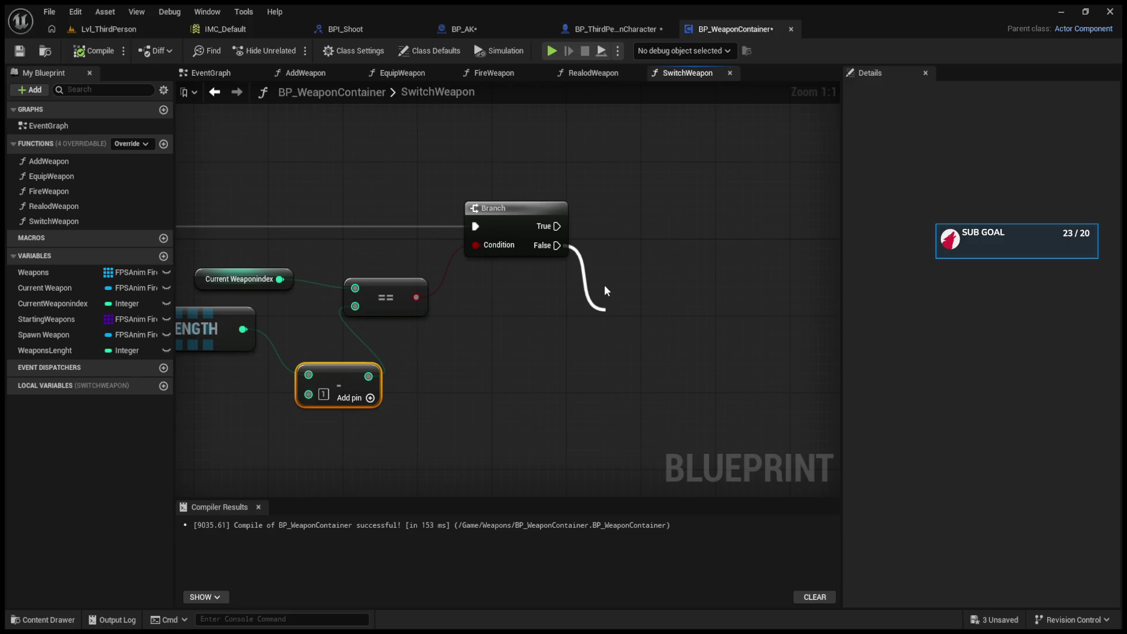
pyautogui.press('Return')
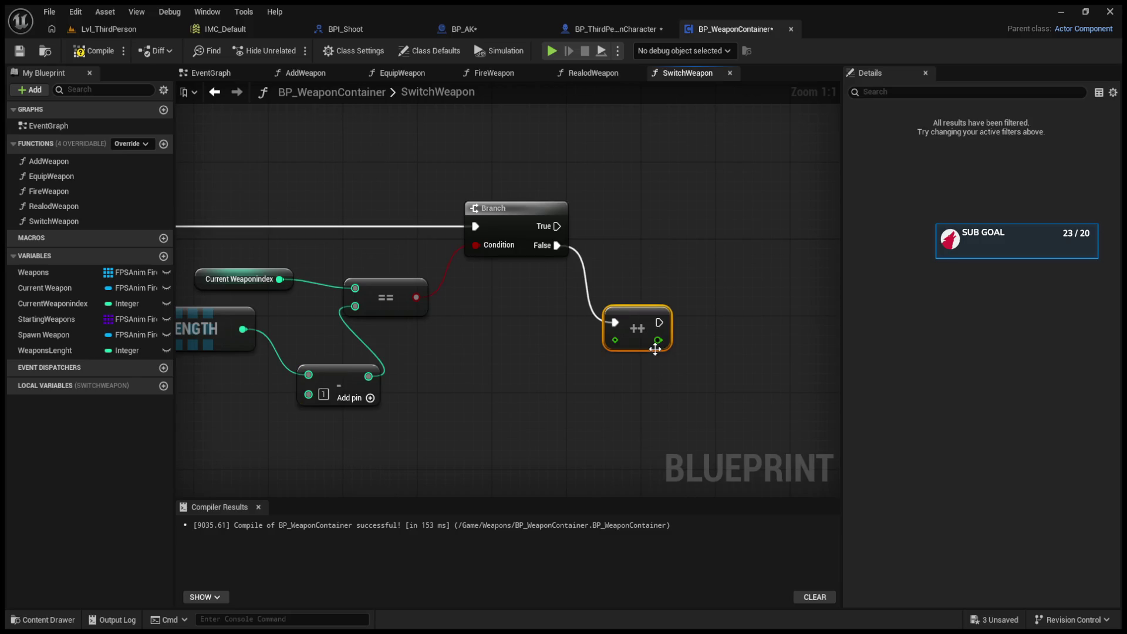
pyautogui.press('Delete')
pyautogui.moveTo(369, 375)
pyautogui.mouseDown()
pyautogui.moveTo(591, 354)
pyautogui.moveTo(582, 340)
pyautogui.moveTo(637, 290)
pyautogui.mouseUp()
pyautogui.moveTo(557, 246); pyautogui.dragTo(610, 274)
pyautogui.keyDown('alt'); pyautogui.click(609, 295); pyautogui.keyUp('alt')
pyautogui.click(241, 279)
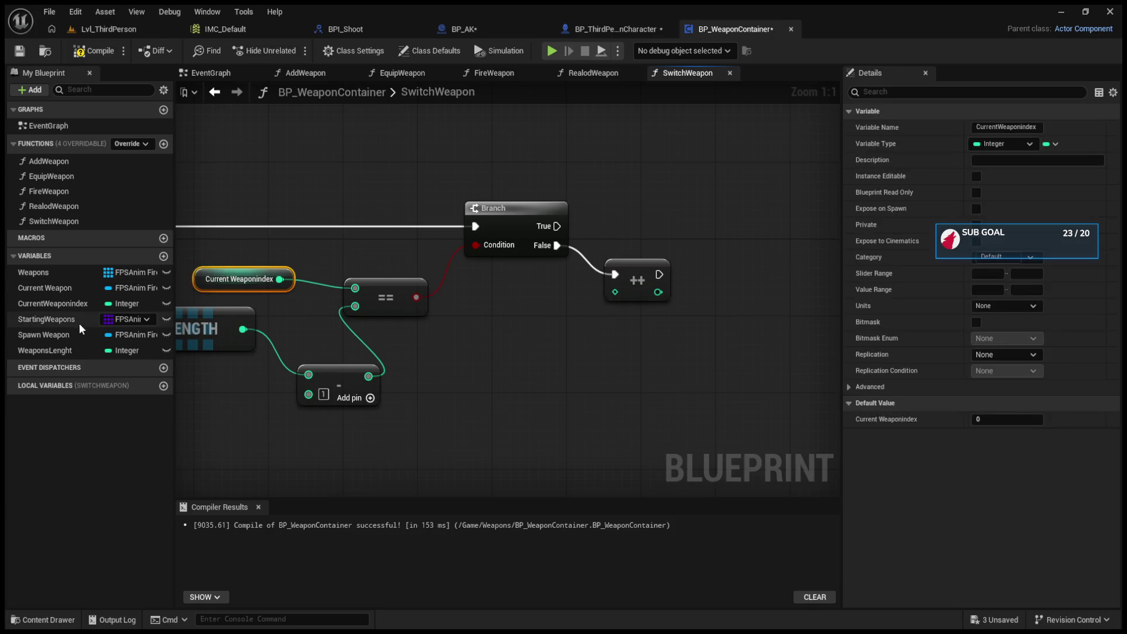
pyautogui.moveTo(51, 304)
pyautogui.mouseDown()
pyautogui.moveTo(625, 294)
pyautogui.moveTo(614, 292)
pyautogui.mouseUp()
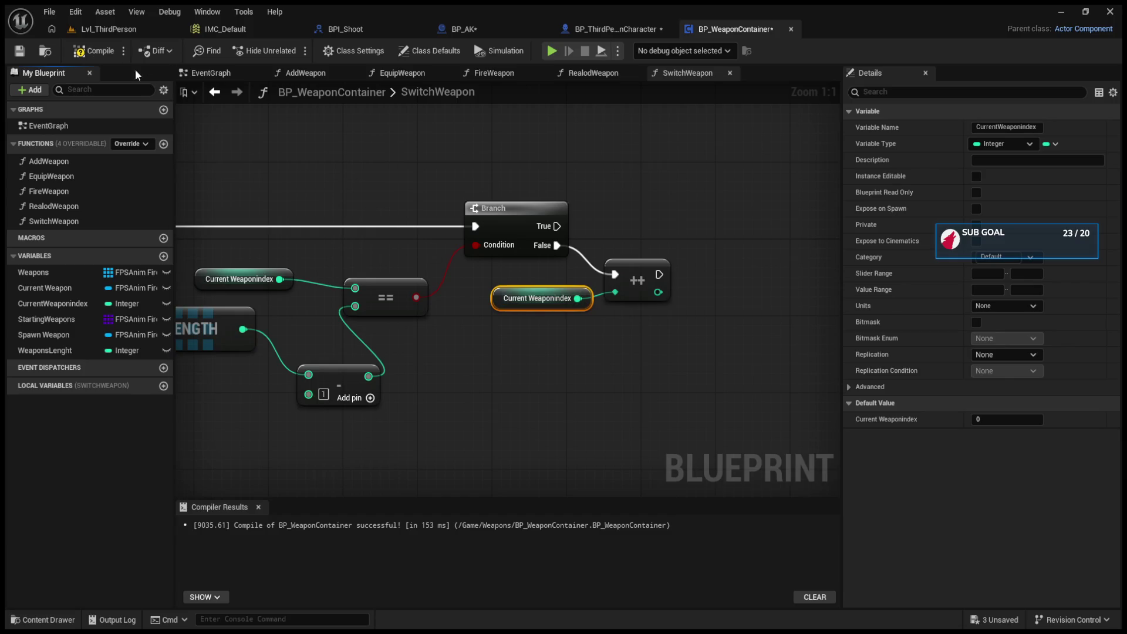
pyautogui.click(632, 29)
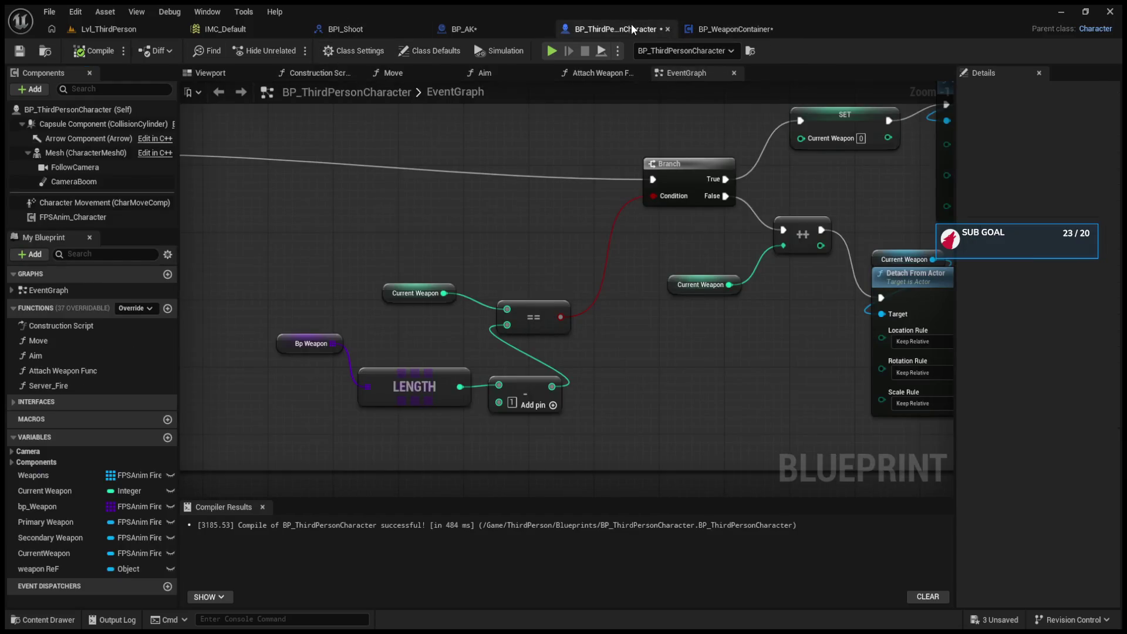
pyautogui.click(714, 29)
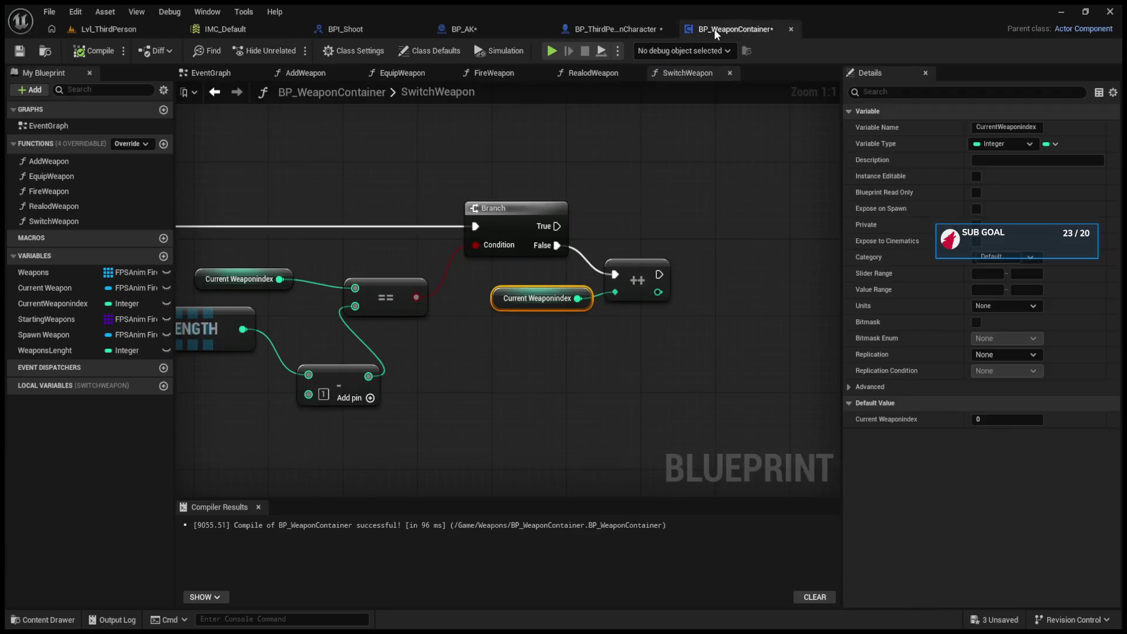
# Step: In EquipWeapon, select the owner, character component and mesh lookup nodes
pyautogui.click(421, 71)
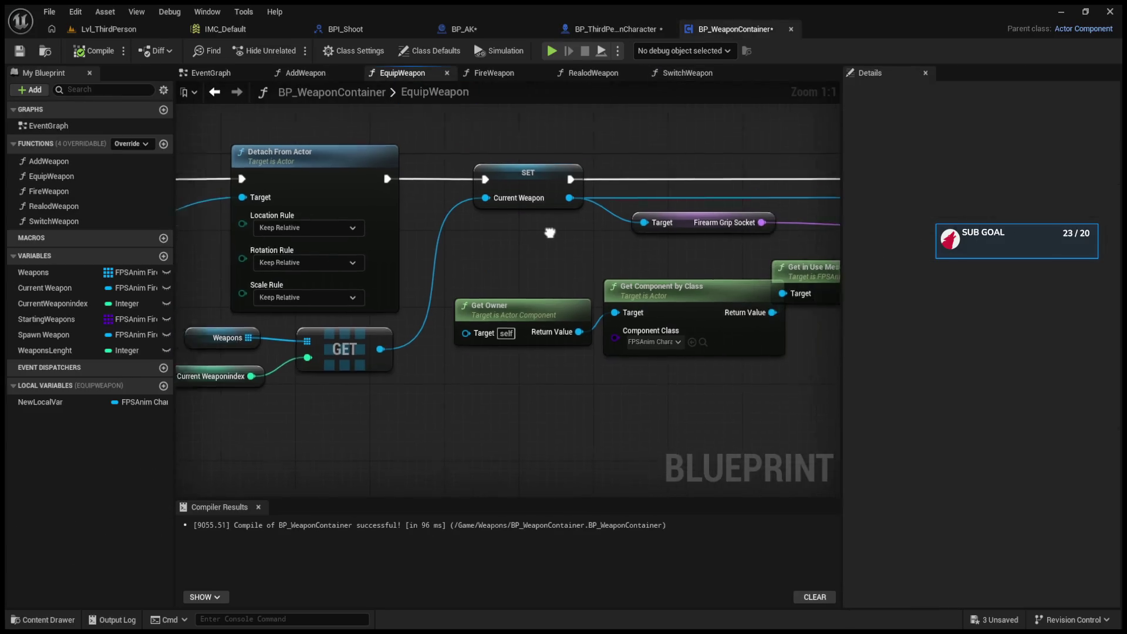
pyautogui.moveTo(532, 264); pyautogui.dragTo(384, 260)
pyautogui.moveTo(662, 425)
pyautogui.mouseDown()
pyautogui.moveTo(730, 433)
pyautogui.moveTo(355, 280)
pyautogui.moveTo(290, 298)
pyautogui.mouseUp()
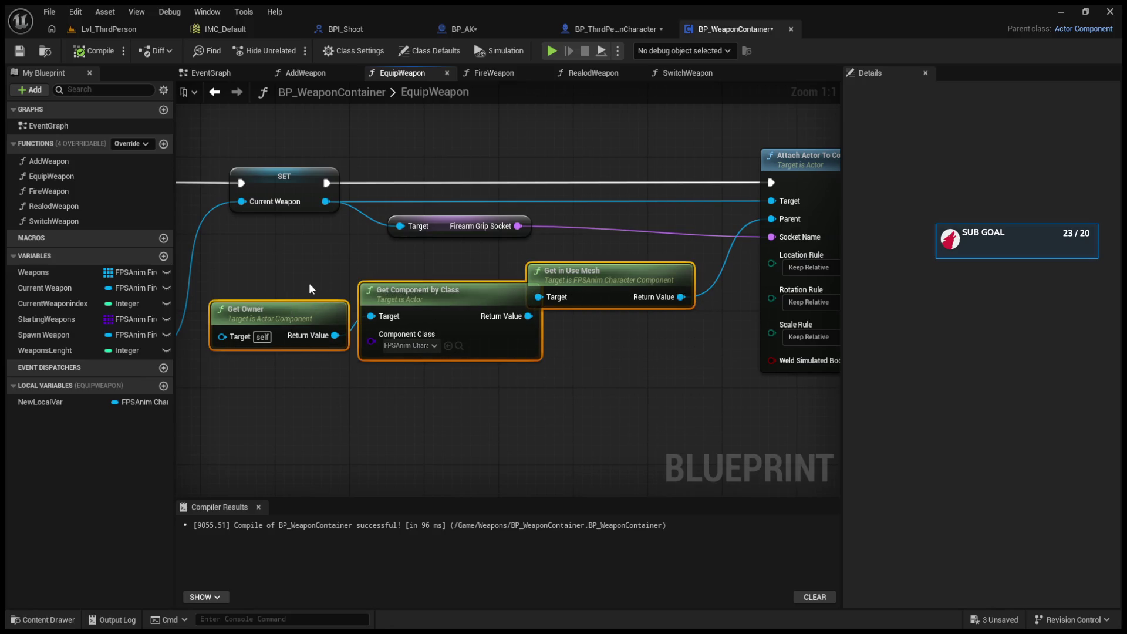
# Step: Glance at the character blueprint, then return to BP_WeaponContainer's SwitchWeapon graph
pyautogui.click(628, 28)
pyautogui.moveTo(656, 326); pyautogui.dragTo(608, 300)
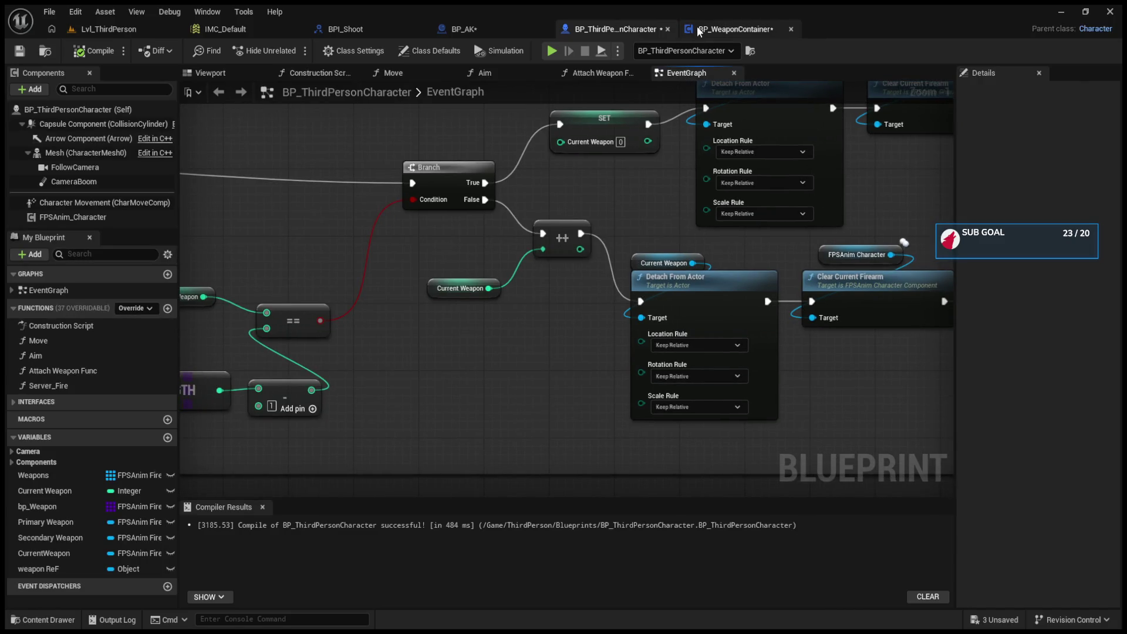
pyautogui.click(725, 28)
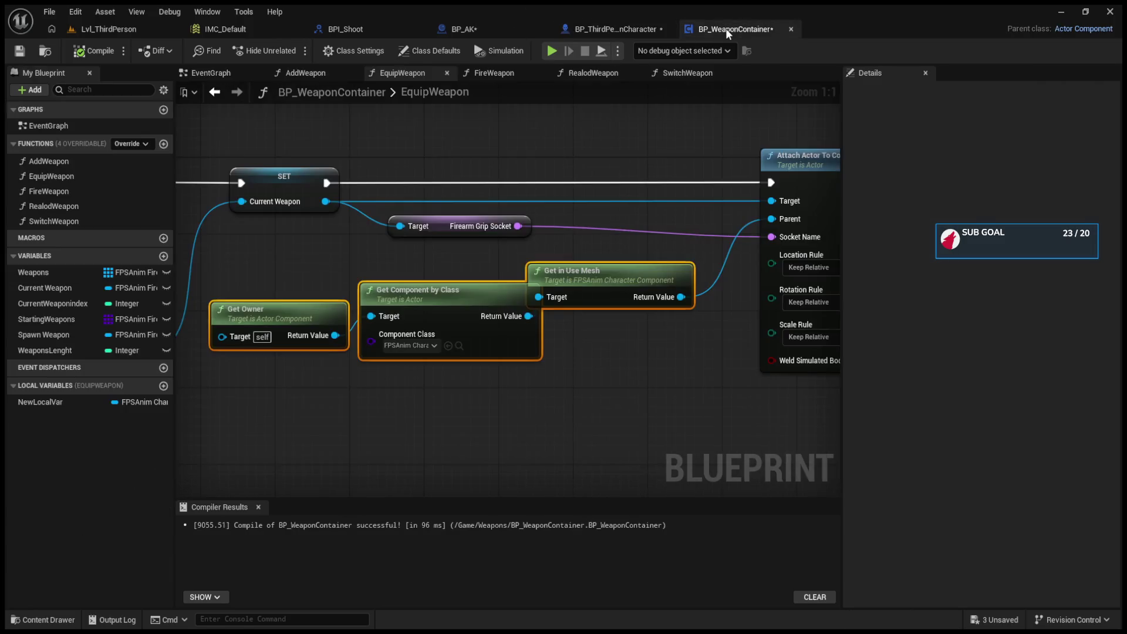
pyautogui.moveTo(565, 148)
pyautogui.mouseDown()
pyautogui.moveTo(589, 138)
pyautogui.moveTo(590, 100)
pyautogui.mouseUp()
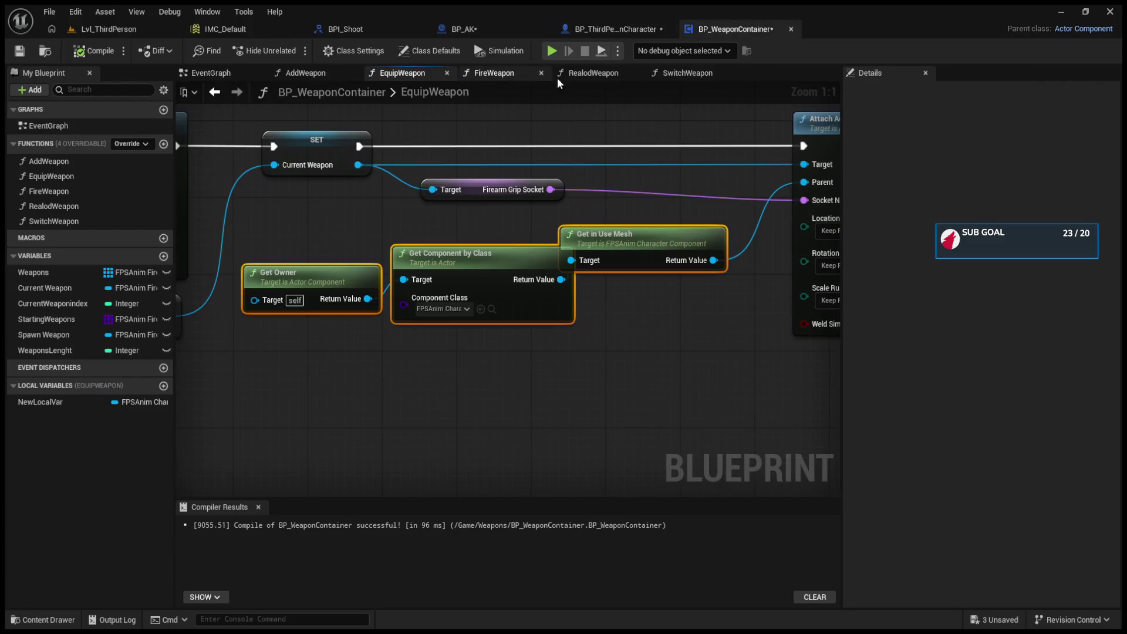
pyautogui.click(675, 73)
pyautogui.click(529, 313)
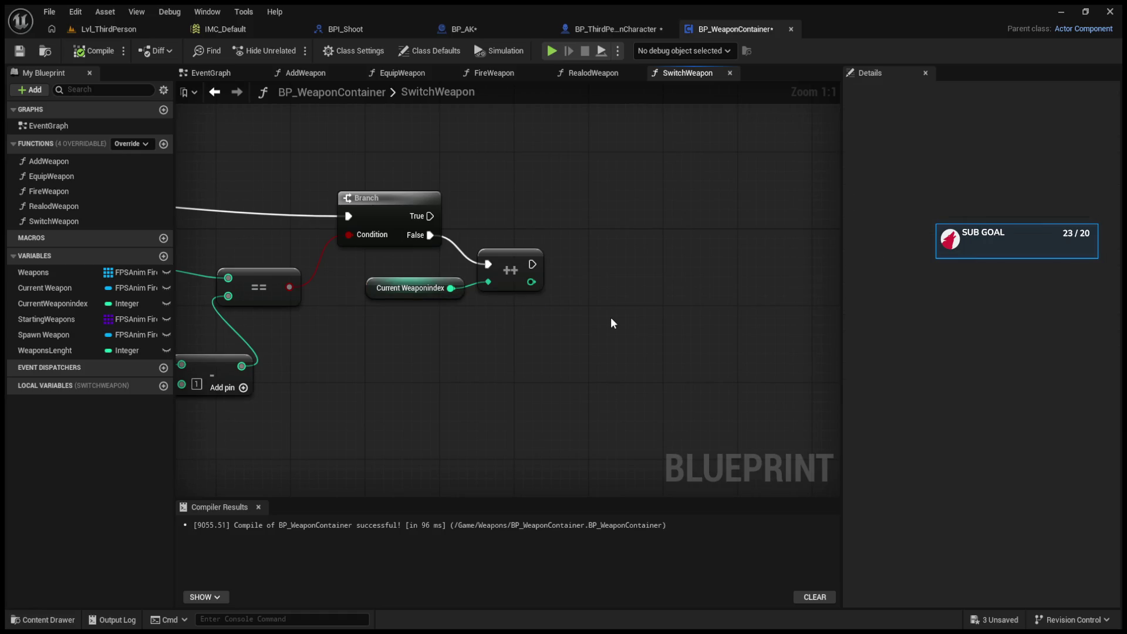
# Step: Paste the owner and mesh nodes, and run the increment into Detach From Actor targeting Current Weapon
pyautogui.hotkey('ctrl', 'v')
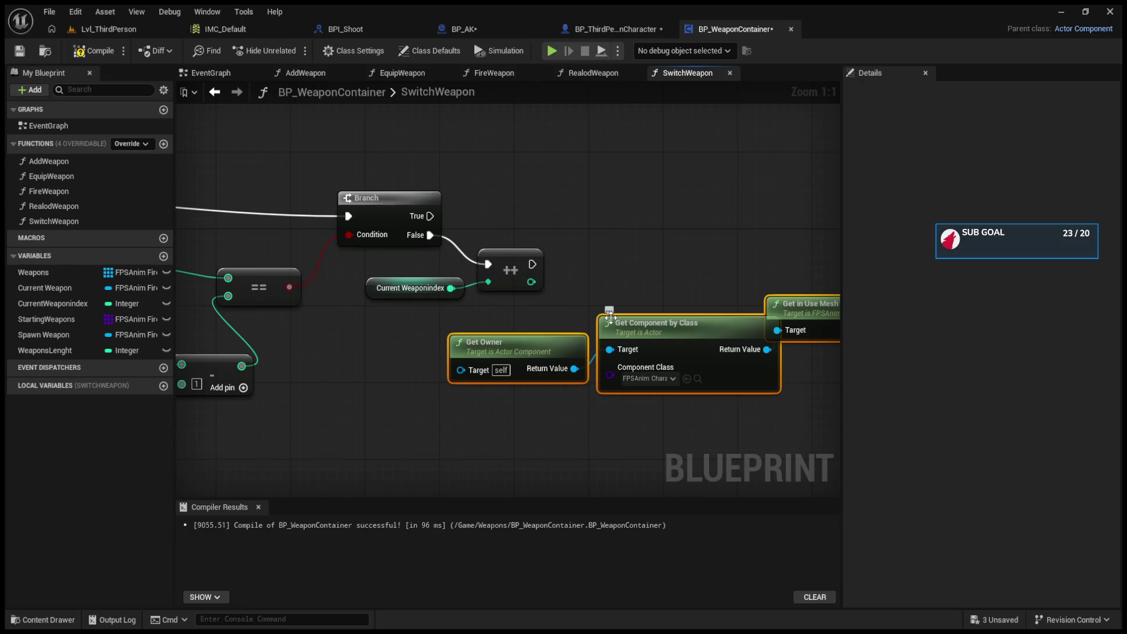
pyautogui.moveTo(613, 326)
pyautogui.mouseDown()
pyautogui.moveTo(458, 433)
pyautogui.moveTo(317, 484)
pyautogui.moveTo(458, 433)
pyautogui.mouseUp()
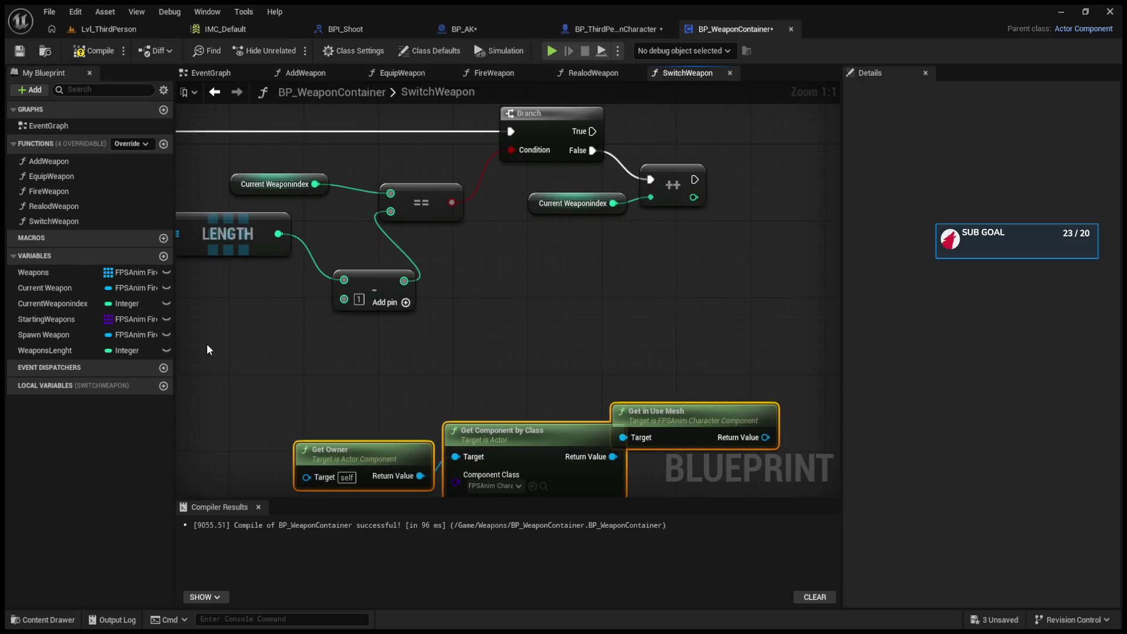
pyautogui.click(72, 287)
pyautogui.moveTo(530, 320)
pyautogui.mouseDown()
pyautogui.moveTo(511, 302)
pyautogui.moveTo(614, 266)
pyautogui.moveTo(665, 220)
pyautogui.mouseUp()
pyautogui.moveTo(573, 212); pyautogui.dragTo(659, 249)
pyautogui.moveTo(693, 241); pyautogui.dragTo(683, 212)
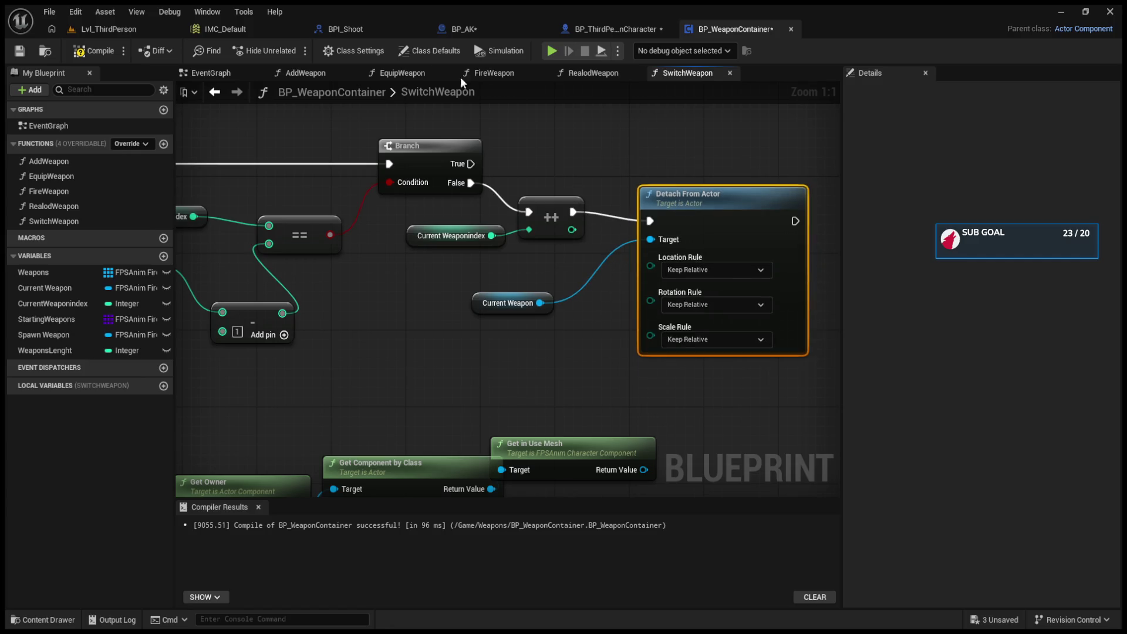
# Step: Copy the Clear Current Firearm node from BP_ThirdPersonCharacter's event graph
pyautogui.click(345, 28)
pyautogui.click(464, 29)
pyautogui.click(591, 28)
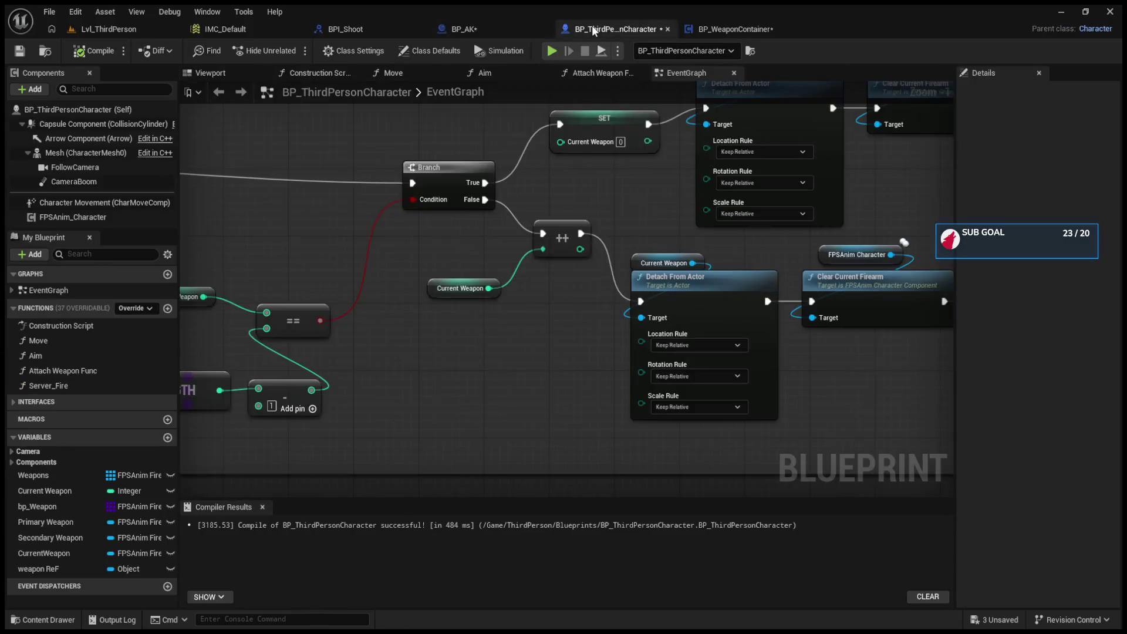
pyautogui.moveTo(797, 247); pyautogui.dragTo(491, 245)
pyautogui.moveTo(600, 239); pyautogui.dragTo(617, 310)
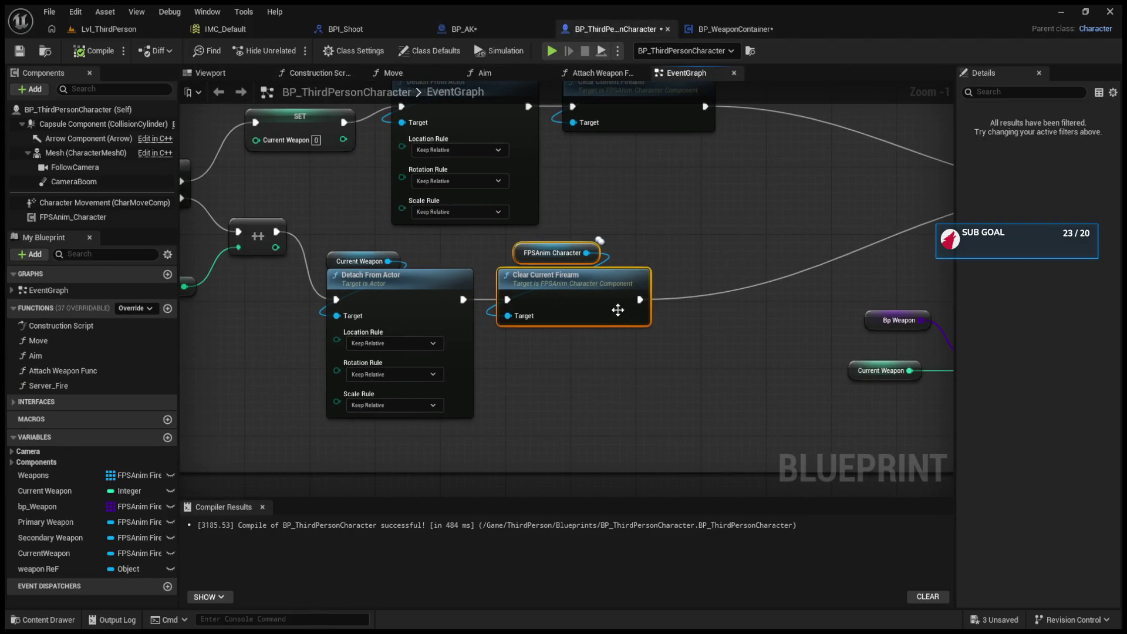
pyautogui.click(618, 310)
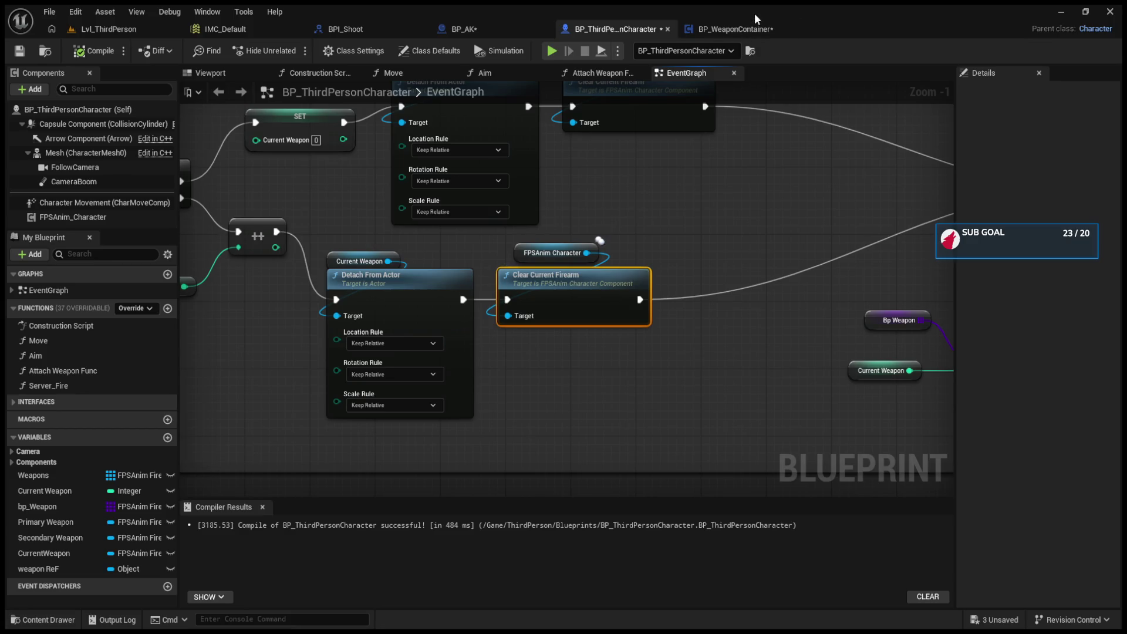
pyautogui.click(740, 29)
pyautogui.moveTo(834, 261)
pyautogui.mouseDown()
pyautogui.moveTo(709, 261)
pyautogui.moveTo(676, 215)
pyautogui.mouseUp()
# Step: Paste Clear Current Firearm and chain it after Detach From Actor
pyautogui.hotkey('ctrl', 'v')
pyautogui.moveTo(582, 222)
pyautogui.mouseDown()
pyautogui.moveTo(640, 230)
pyautogui.moveTo(647, 211)
pyautogui.mouseUp()
pyautogui.moveTo(327, 305); pyautogui.dragTo(632, 244)
pyautogui.hotkey('ctrl', 'z')
pyautogui.moveTo(327, 304); pyautogui.dragTo(557, 391)
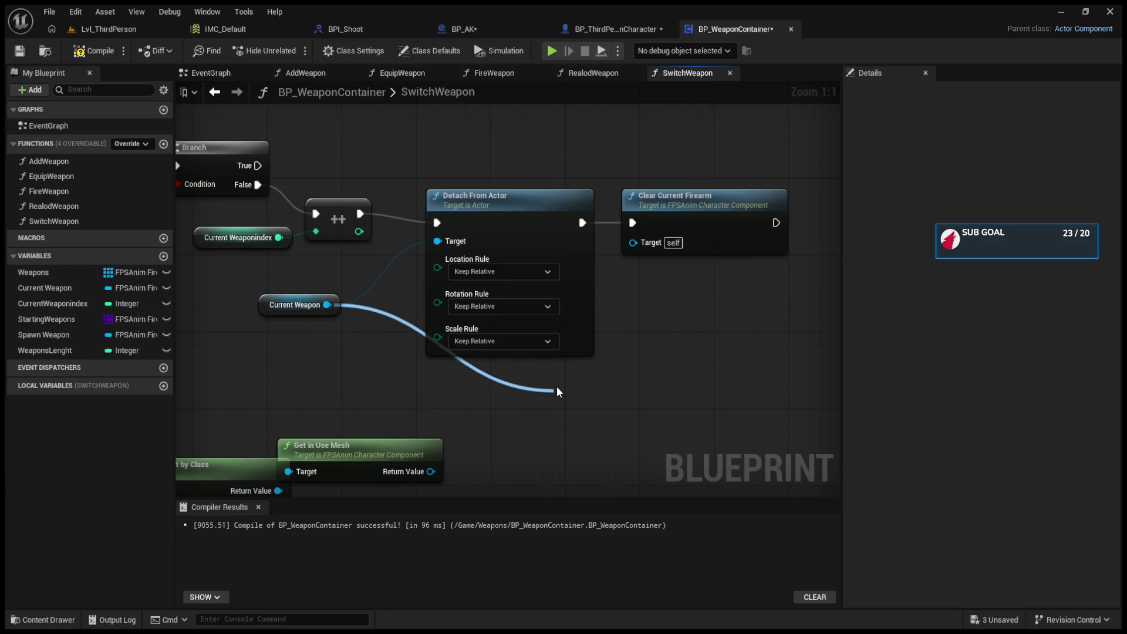
# Step: Wire the Get Component by Class result into Clear Current Firearm's Target and delete the duplicate
pyautogui.moveTo(546, 466); pyautogui.dragTo(534, 453)
pyautogui.moveTo(431, 472); pyautogui.dragTo(635, 245)
pyautogui.hotkey('ctrl', 'z')
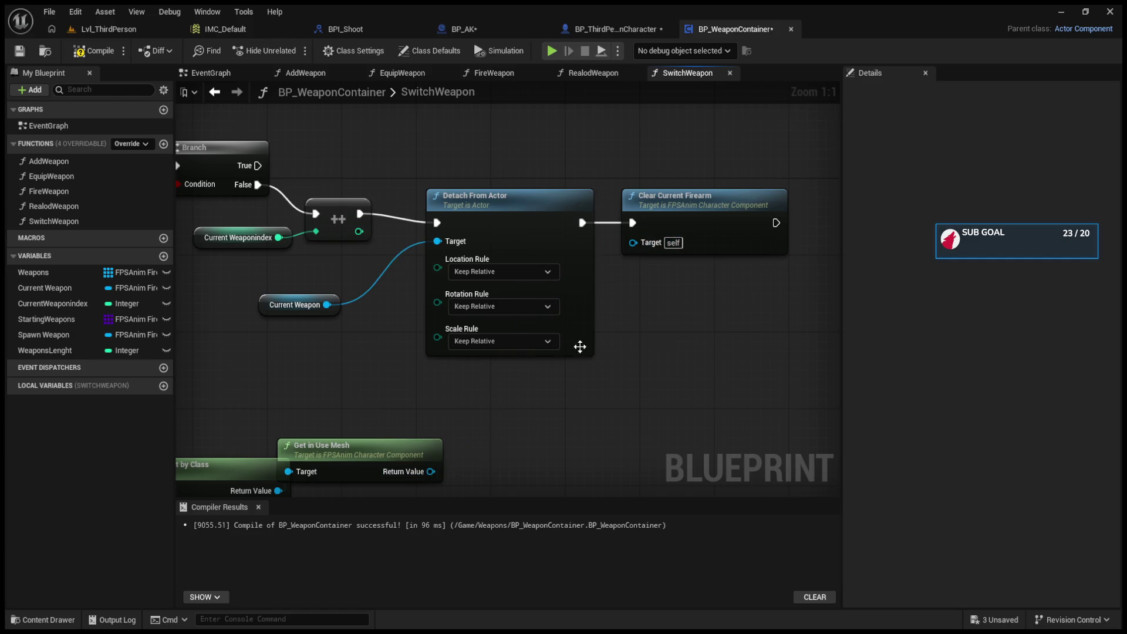
pyautogui.moveTo(449, 398); pyautogui.dragTo(523, 378)
pyautogui.moveTo(332, 437)
pyautogui.mouseDown()
pyautogui.moveTo(593, 452)
pyautogui.moveTo(706, 289)
pyautogui.mouseUp()
pyautogui.click(523, 377)
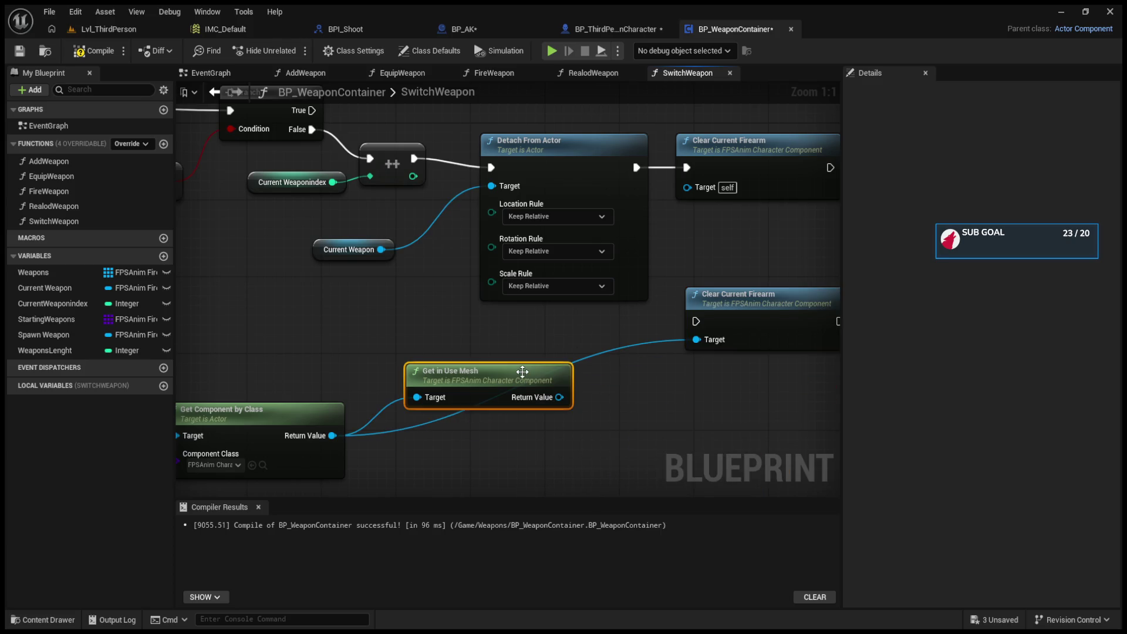
pyautogui.moveTo(522, 377); pyautogui.dragTo(467, 357)
pyautogui.click(696, 155)
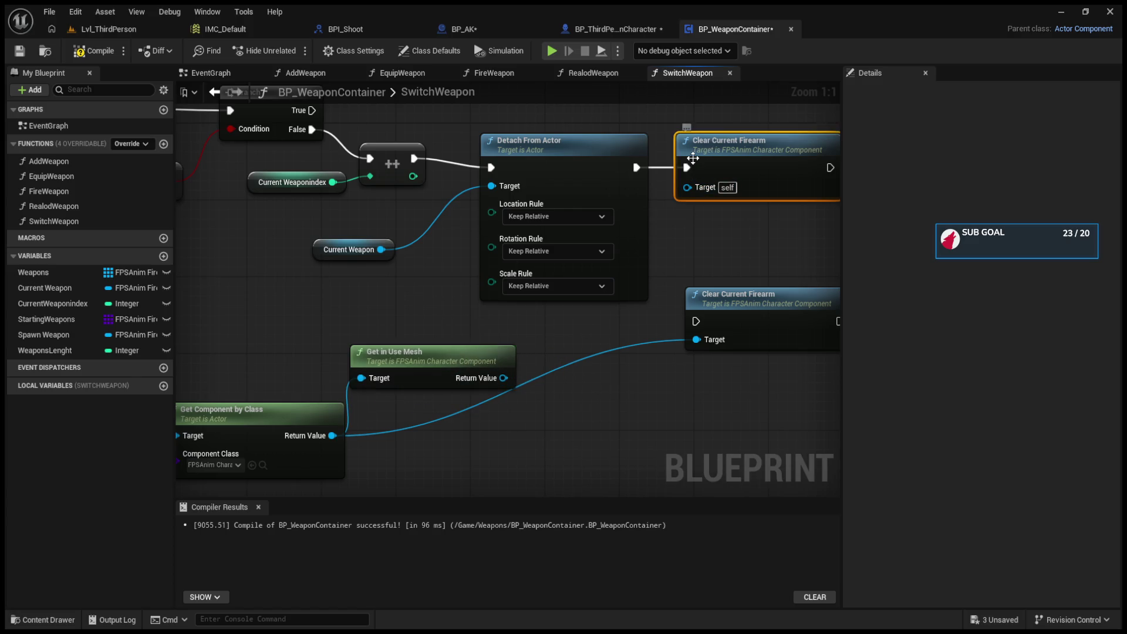
pyautogui.press('Delete')
pyautogui.moveTo(756, 307); pyautogui.dragTo(733, 163)
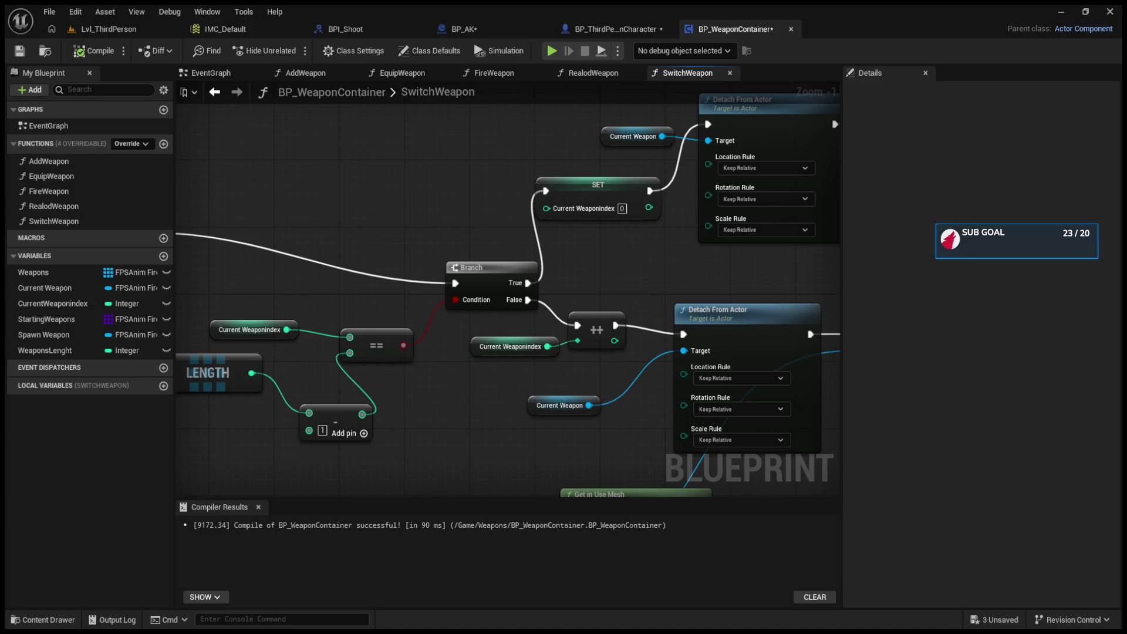
# Step: Select the SwitchWeapon entry node to show its integer inputs 1 and -1 in Details
pyautogui.click(354, 275)
pyautogui.moveTo(354, 276)
pyautogui.mouseDown()
pyautogui.moveTo(457, 293)
pyautogui.moveTo(402, 280)
pyautogui.mouseUp()
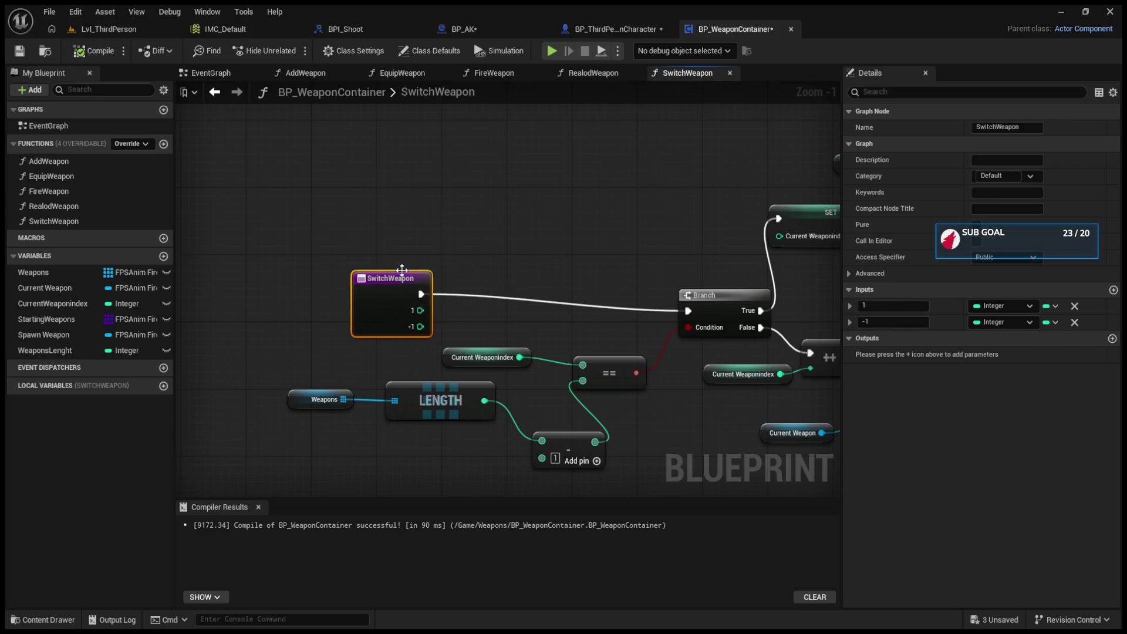
pyautogui.click(590, 31)
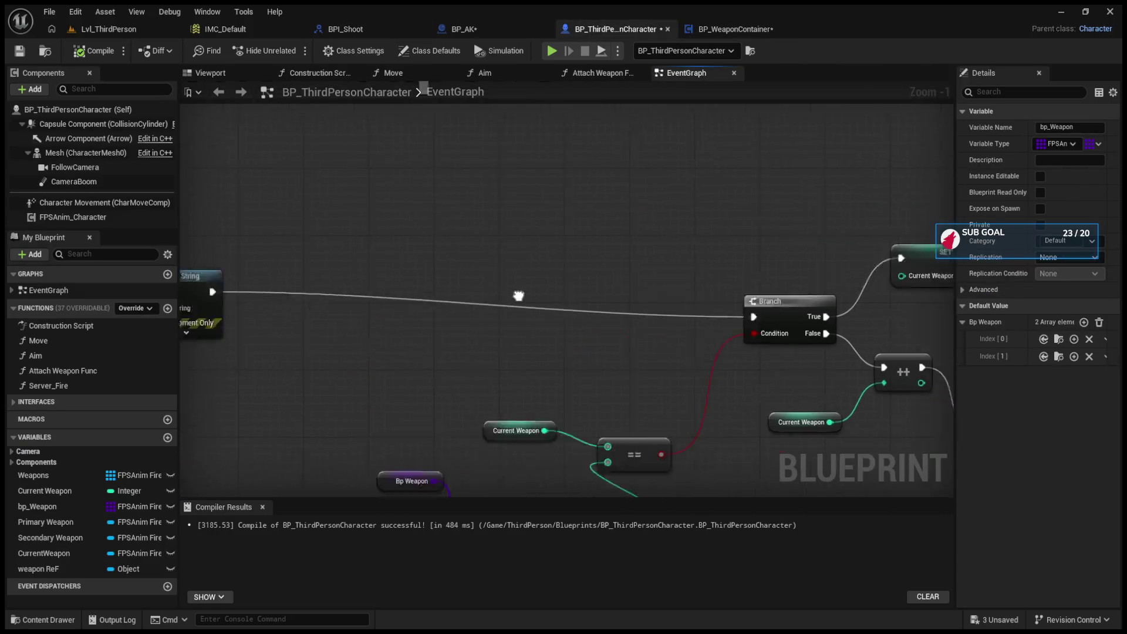
pyautogui.click(422, 325)
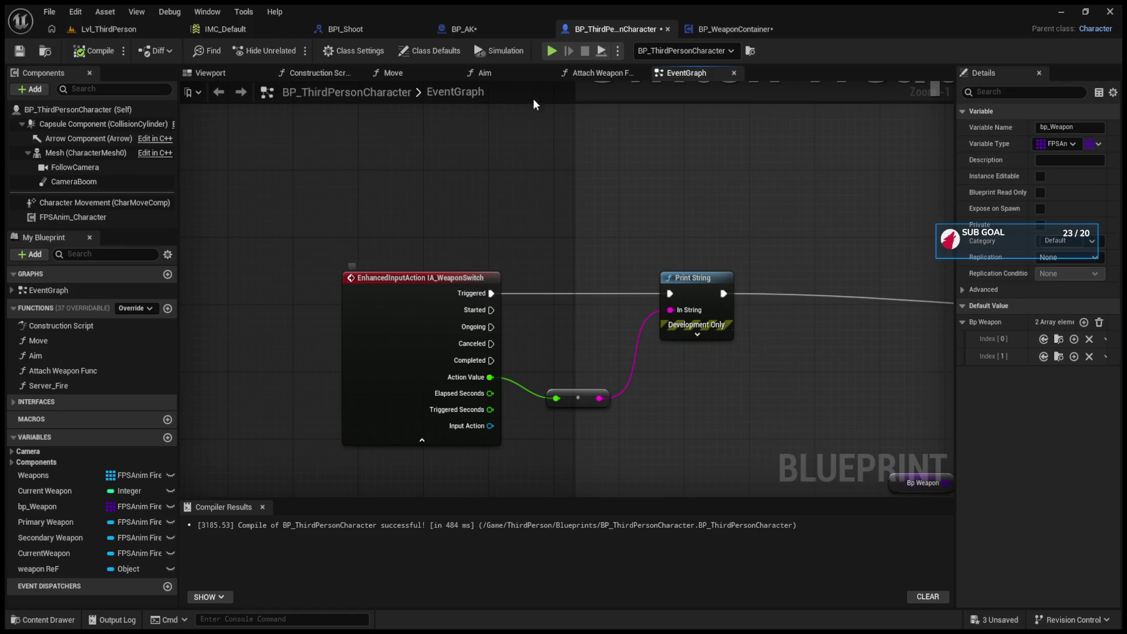
pyautogui.click(703, 25)
pyautogui.moveTo(448, 307); pyautogui.dragTo(332, 246)
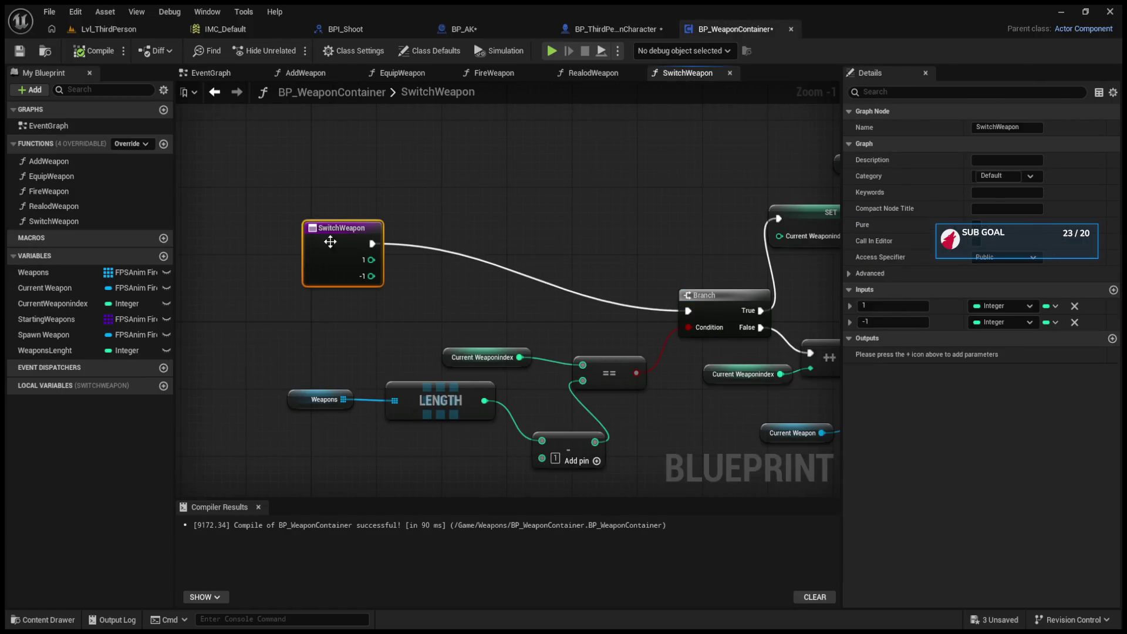
pyautogui.click(1074, 323)
# Step: Rename the remaining input to Input, wire it into a greater-than check, and place a new Branch
pyautogui.press('BackSpace')
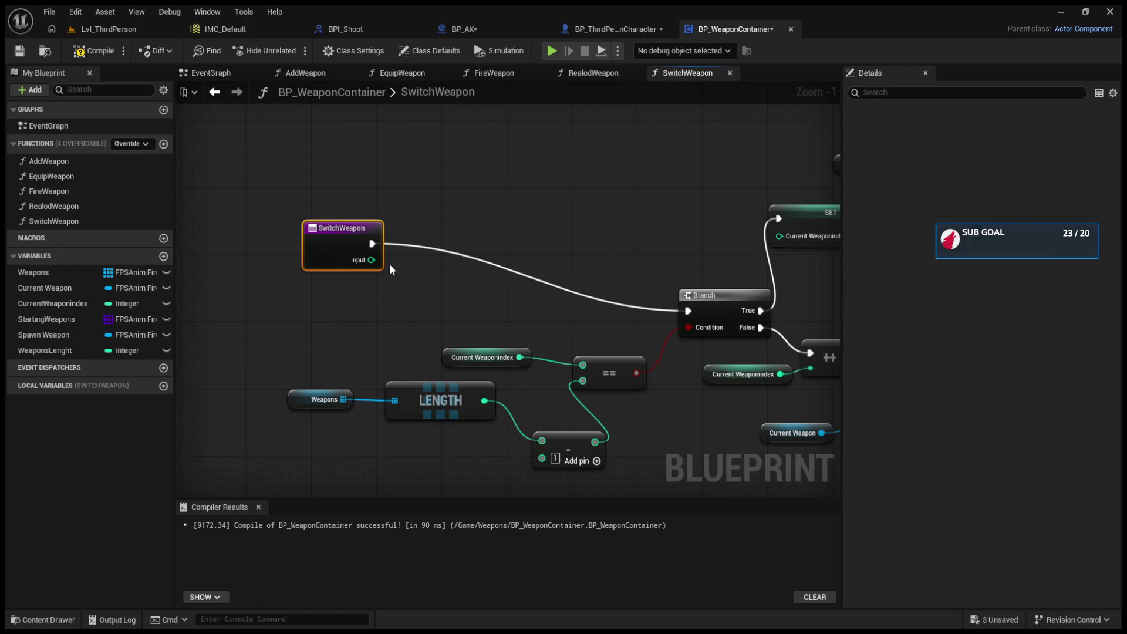
pyautogui.moveTo(321, 230); pyautogui.dragTo(329, 272)
pyautogui.moveTo(379, 302); pyautogui.dragTo(488, 273)
pyautogui.click(501, 216)
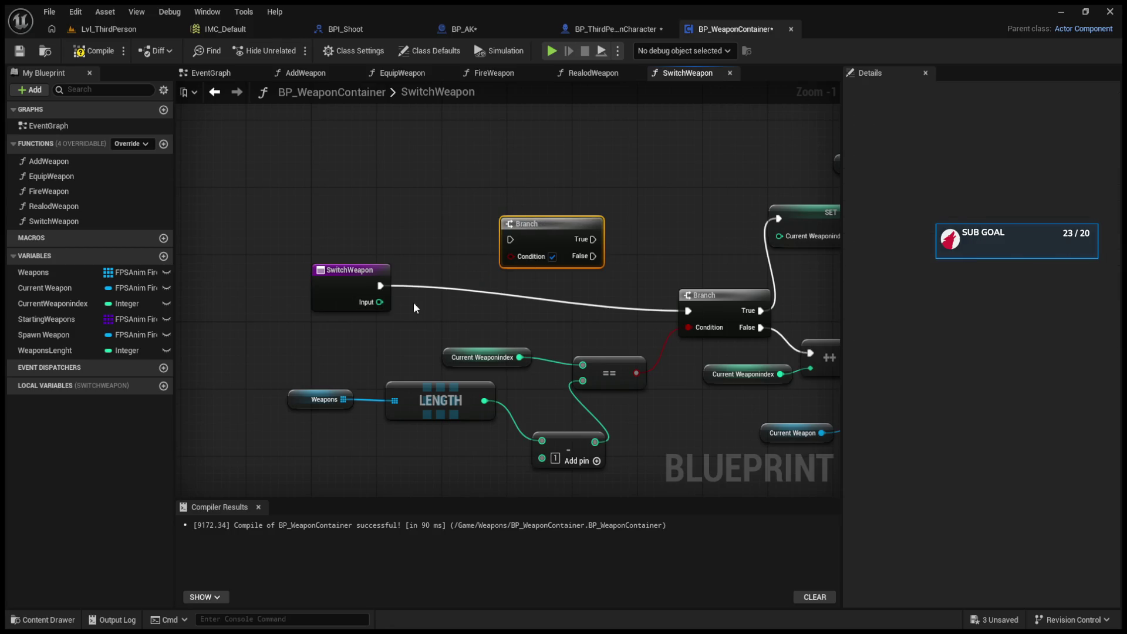
pyautogui.moveTo(352, 271)
pyautogui.mouseDown()
pyautogui.moveTo(235, 202)
pyautogui.moveTo(355, 299)
pyautogui.moveTo(373, 274)
pyautogui.moveTo(408, 312)
pyautogui.moveTo(428, 301)
pyautogui.mouseUp()
pyautogui.click(347, 264)
pyautogui.hotkey('ctrl', 'c')
# Step: Set the upper comparison to Input > -1 and remove the extra duplicate
pyautogui.hotkey('ctrl', 'v')
pyautogui.moveTo(366, 330); pyautogui.dragTo(351, 313)
pyautogui.moveTo(266, 235)
pyautogui.mouseDown()
pyautogui.moveTo(308, 306)
pyautogui.moveTo(327, 309)
pyautogui.mouseUp()
pyautogui.click(319, 331)
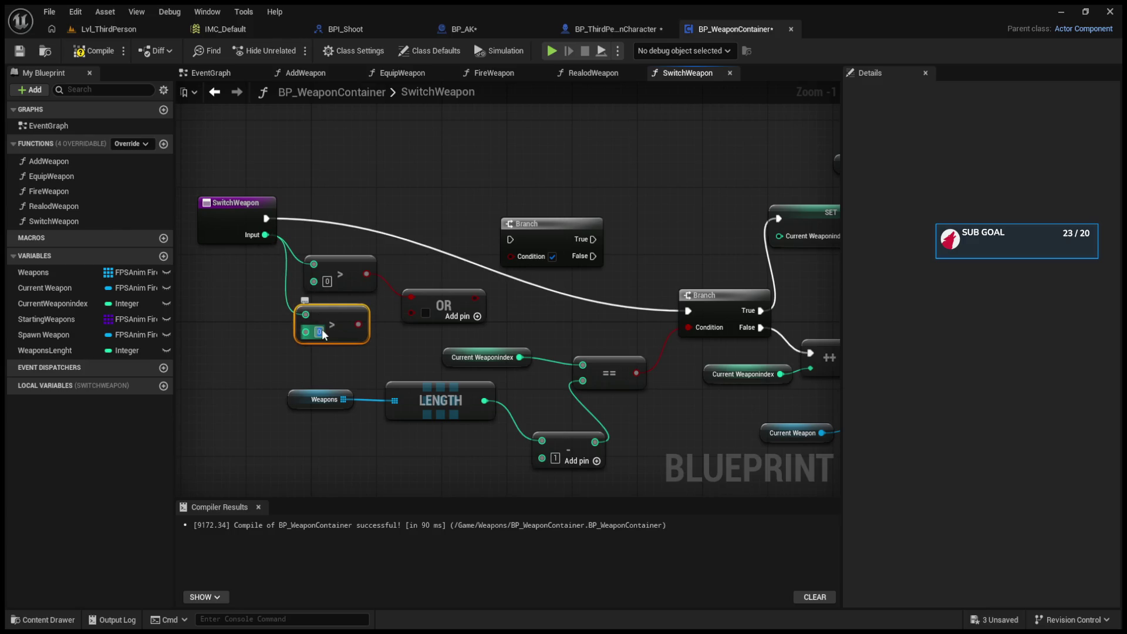
pyautogui.click(327, 282)
pyautogui.write('-1')
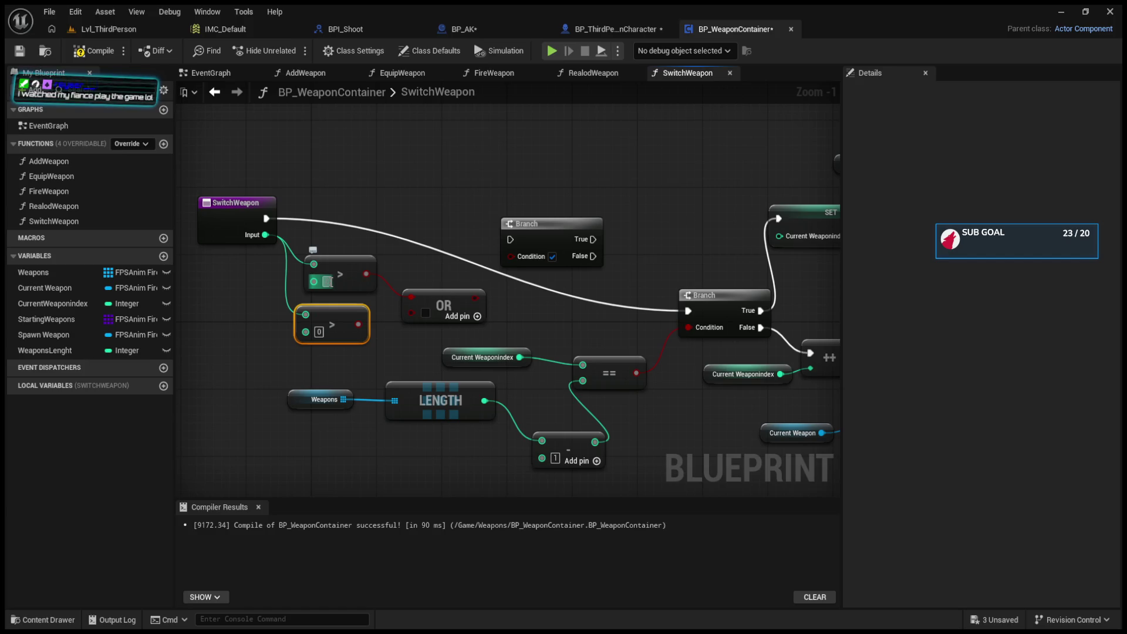
pyautogui.press('Return')
pyautogui.click(352, 297)
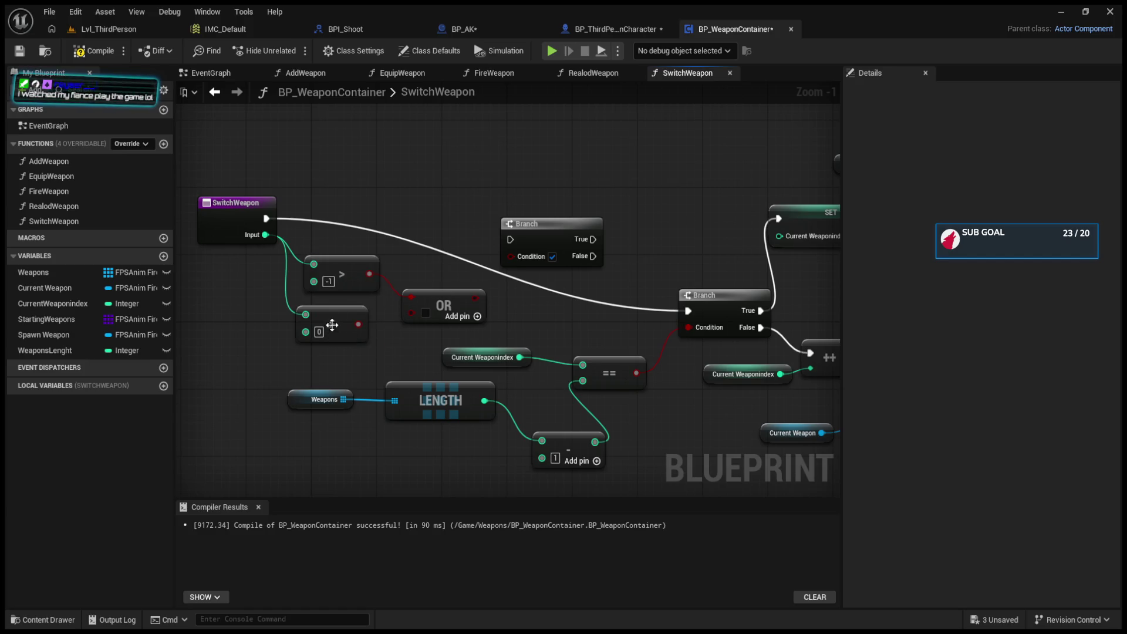
pyautogui.click(348, 319)
pyautogui.press('Delete')
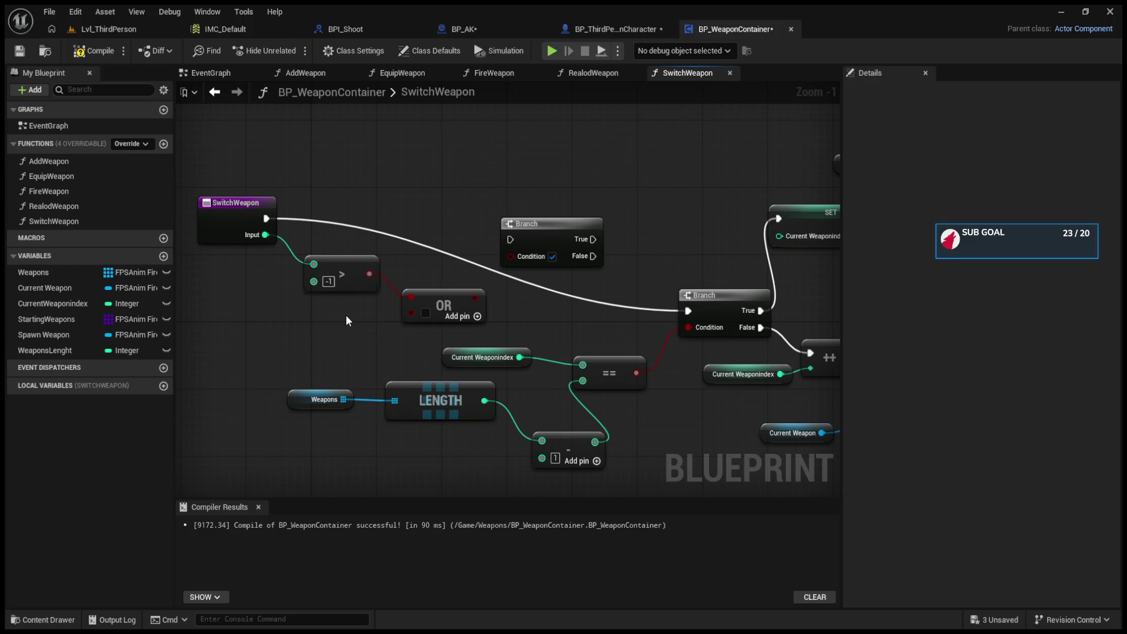
# Step: Add an Input < 1 check into the OR and route the entry execution into the new Branch
pyautogui.moveTo(265, 234); pyautogui.dragTo(299, 311)
pyautogui.click(318, 332)
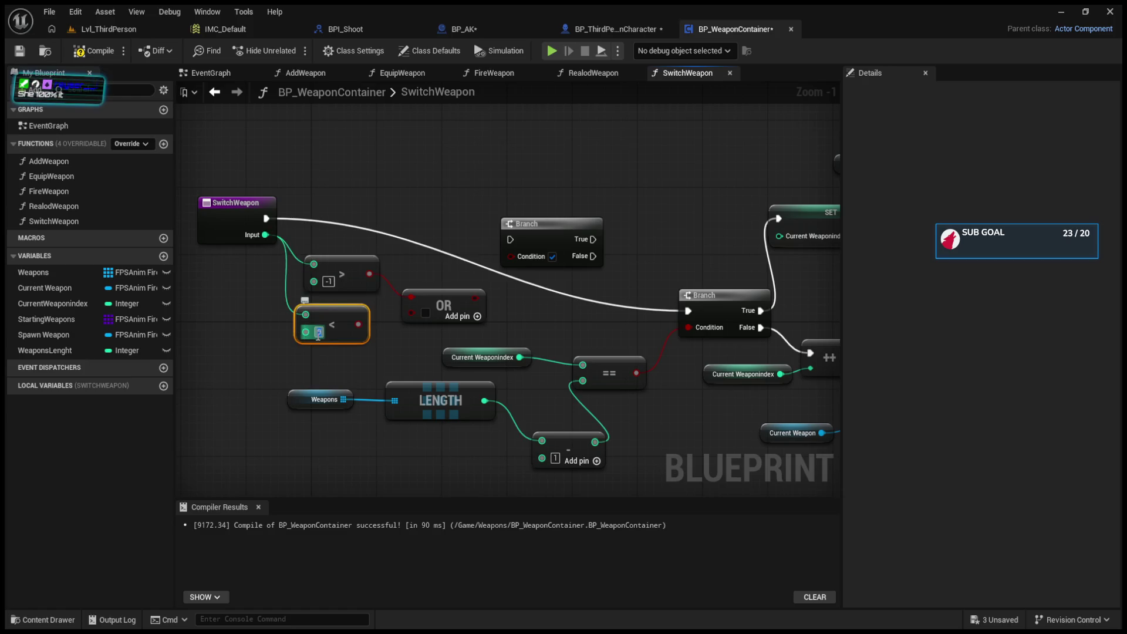
pyautogui.write('1')
pyautogui.moveTo(358, 324)
pyautogui.mouseDown()
pyautogui.moveTo(431, 305)
pyautogui.moveTo(510, 256)
pyautogui.mouseUp()
pyautogui.moveTo(266, 218)
pyautogui.mouseDown()
pyautogui.moveTo(522, 241)
pyautogui.moveTo(540, 225)
pyautogui.moveTo(529, 216)
pyautogui.mouseUp()
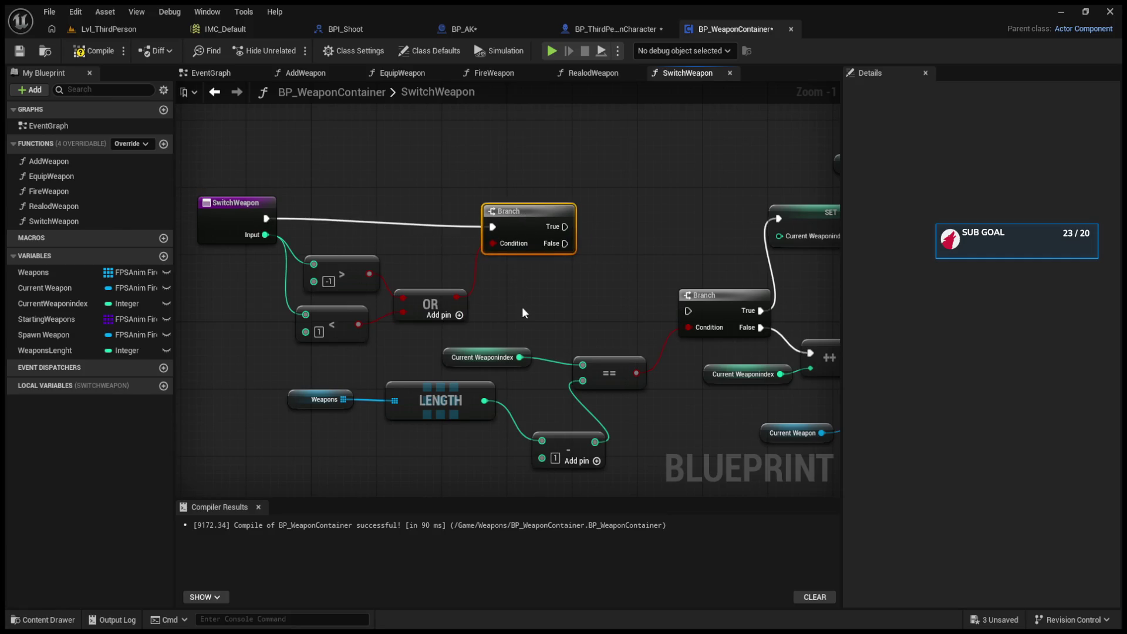
pyautogui.moveTo(338, 318); pyautogui.dragTo(346, 319)
pyautogui.moveTo(565, 226); pyautogui.dragTo(656, 287)
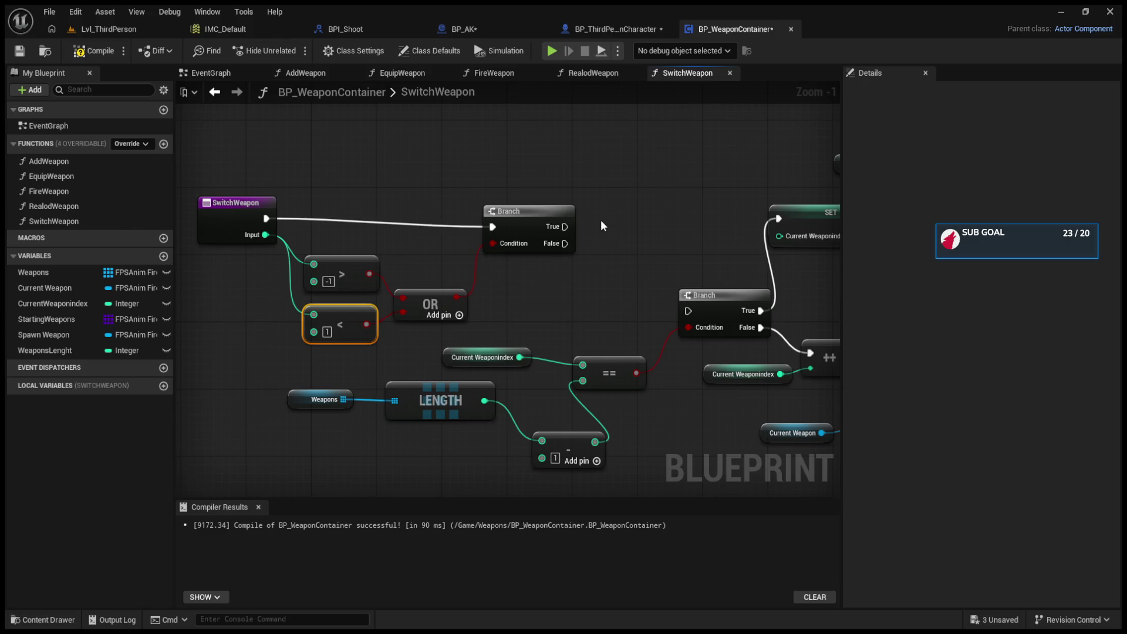
# Step: Connect the new Branch's True to the existing Branch, tidy the nodes, and recompile BP_WeaponContainer
pyautogui.moveTo(566, 226); pyautogui.dragTo(687, 311)
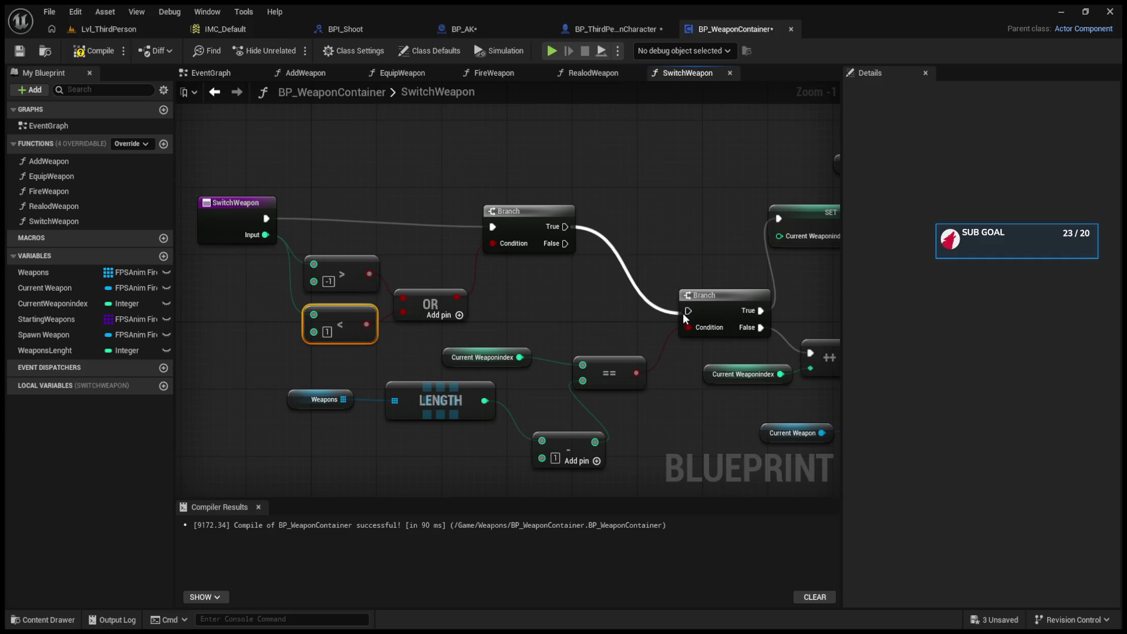
pyautogui.moveTo(646, 274); pyautogui.dragTo(384, 224)
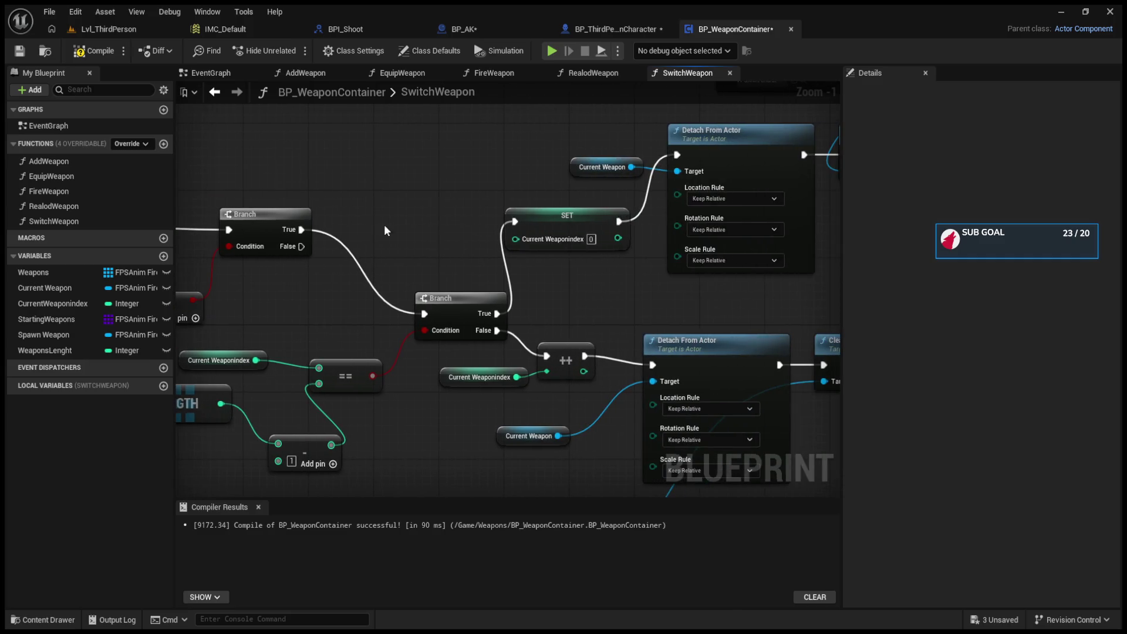
pyautogui.moveTo(449, 301); pyautogui.dragTo(407, 250)
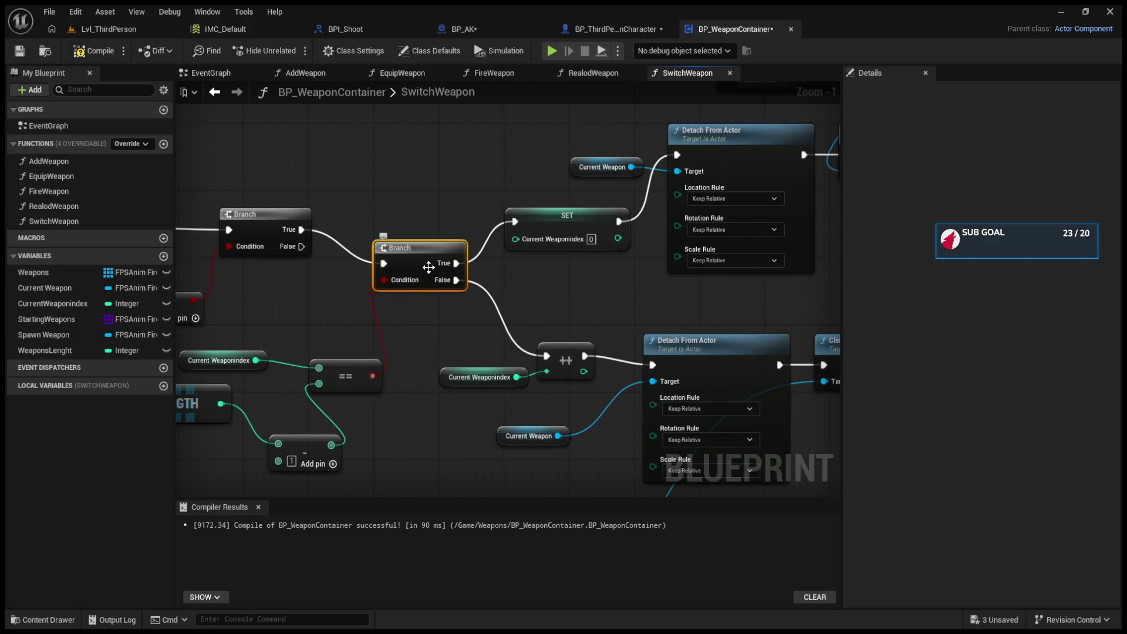
pyautogui.moveTo(356, 300); pyautogui.dragTo(509, 306)
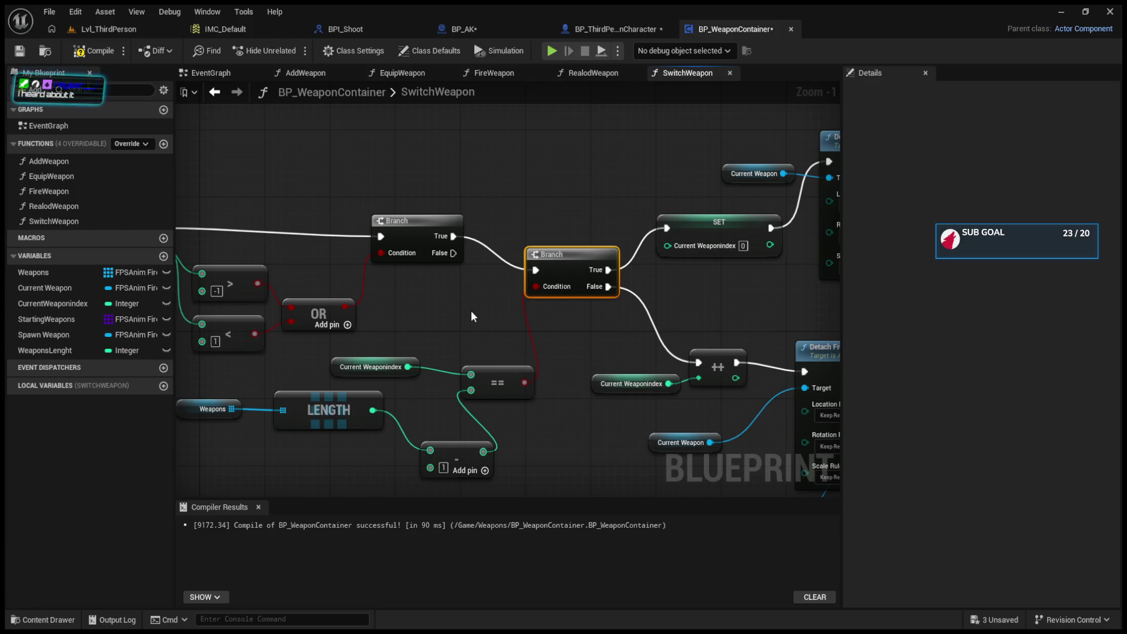
pyautogui.moveTo(329, 368); pyautogui.dragTo(312, 369)
pyautogui.click(94, 50)
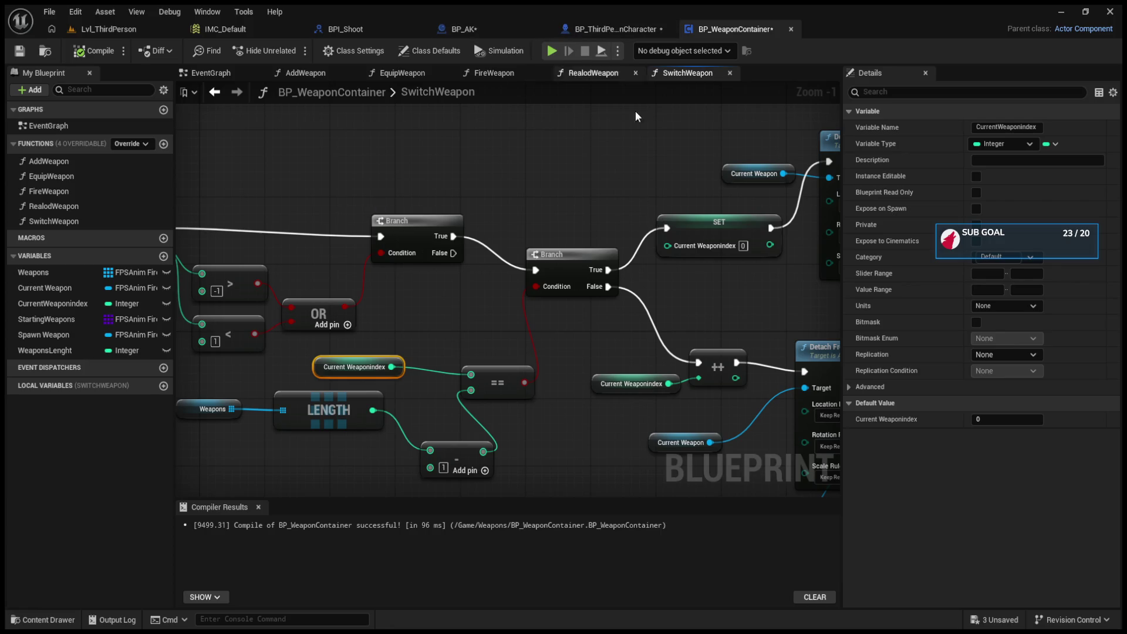
pyautogui.click(628, 31)
# Step: Break the Print String's outgoing execution link after the IA_WeaponSwitch event
pyautogui.moveTo(429, 220)
pyautogui.mouseDown()
pyautogui.moveTo(544, 270)
pyautogui.moveTo(760, 297)
pyautogui.moveTo(741, 328)
pyautogui.mouseUp()
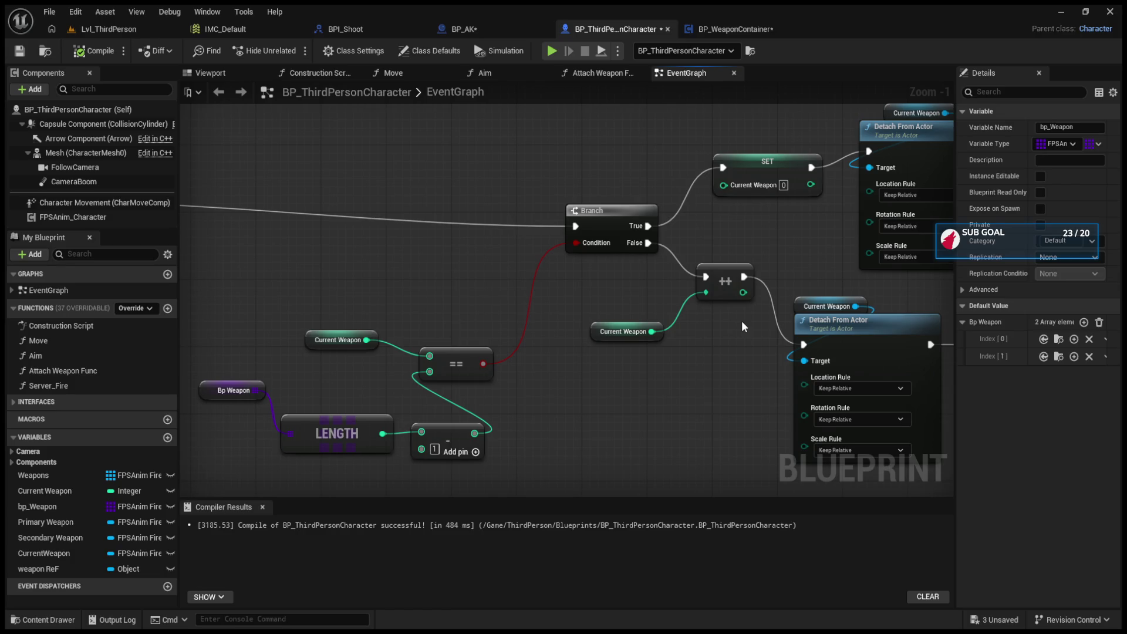
pyautogui.moveTo(431, 212)
pyautogui.mouseDown()
pyautogui.moveTo(617, 206)
pyautogui.moveTo(537, 238)
pyautogui.moveTo(745, 224)
pyautogui.mouseUp()
pyautogui.keyDown('alt'); pyautogui.click(532, 235); pyautogui.keyUp('alt')
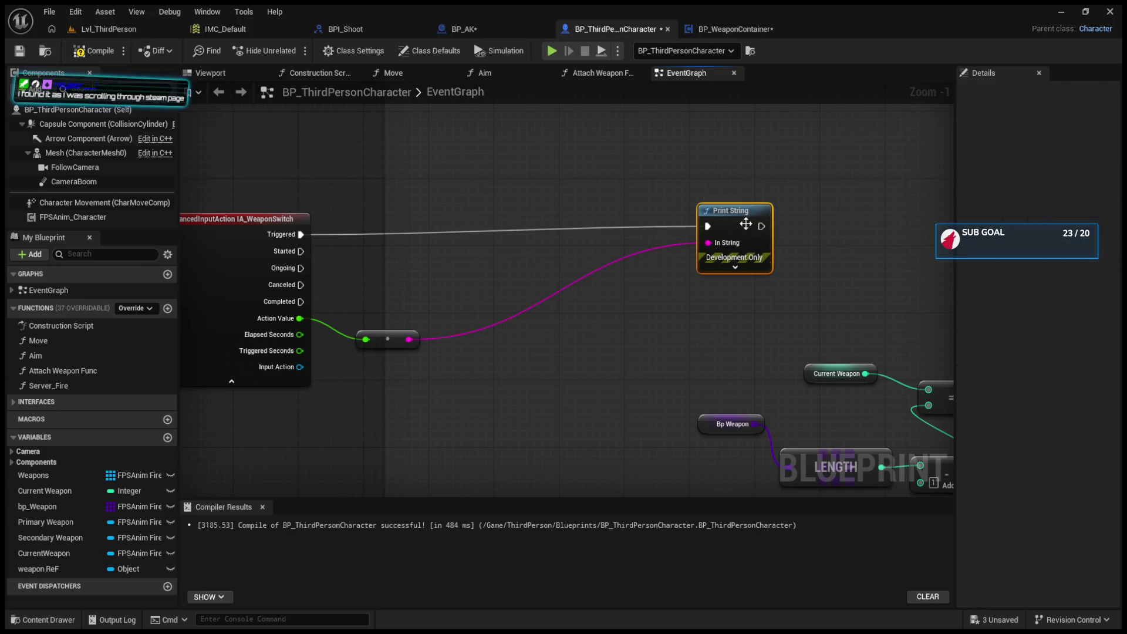
# Step: Review the SwitchWeapon graph in BP_WeaponContainer and the Lvl_ThirdPerson level
pyautogui.click(756, 33)
pyautogui.moveTo(567, 234)
pyautogui.mouseDown()
pyautogui.moveTo(616, 241)
pyautogui.moveTo(535, 234)
pyautogui.moveTo(422, 252)
pyautogui.moveTo(352, 305)
pyautogui.moveTo(327, 349)
pyautogui.moveTo(557, 364)
pyautogui.moveTo(704, 297)
pyautogui.moveTo(660, 233)
pyautogui.moveTo(461, 256)
pyautogui.moveTo(392, 283)
pyautogui.mouseUp()
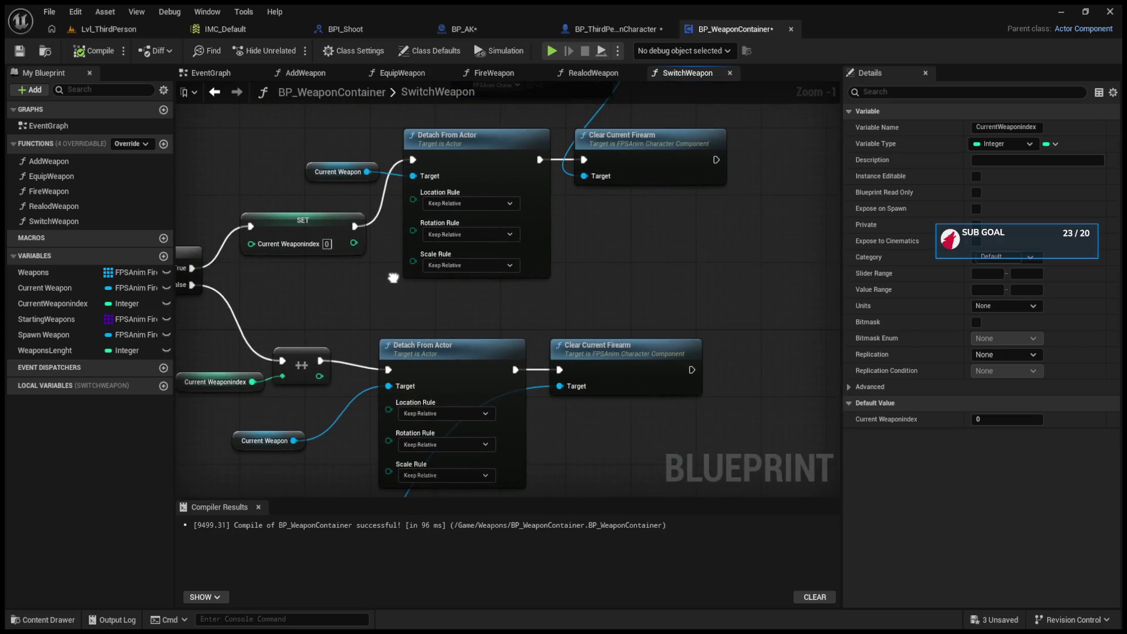
pyautogui.moveTo(618, 183); pyautogui.dragTo(511, 332)
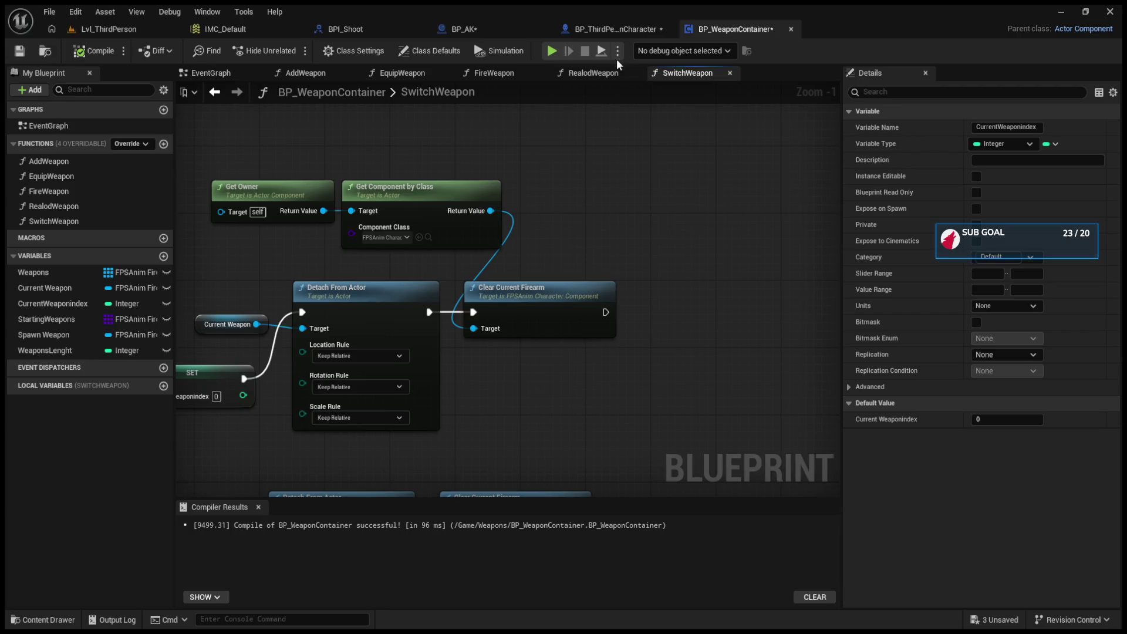
pyautogui.click(133, 31)
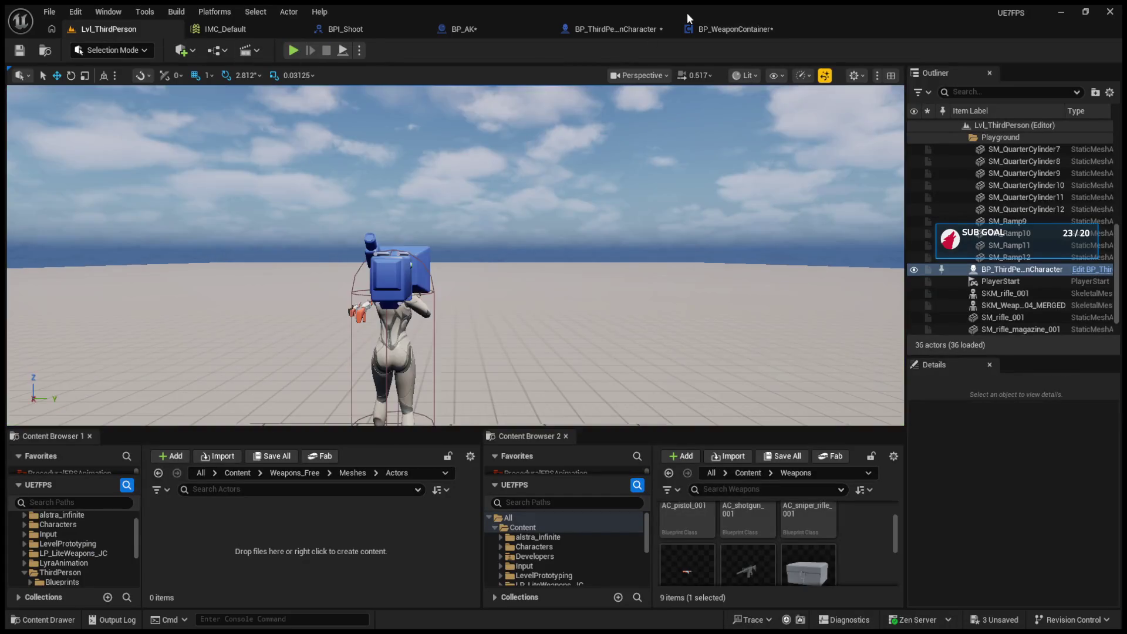
pyautogui.click(586, 31)
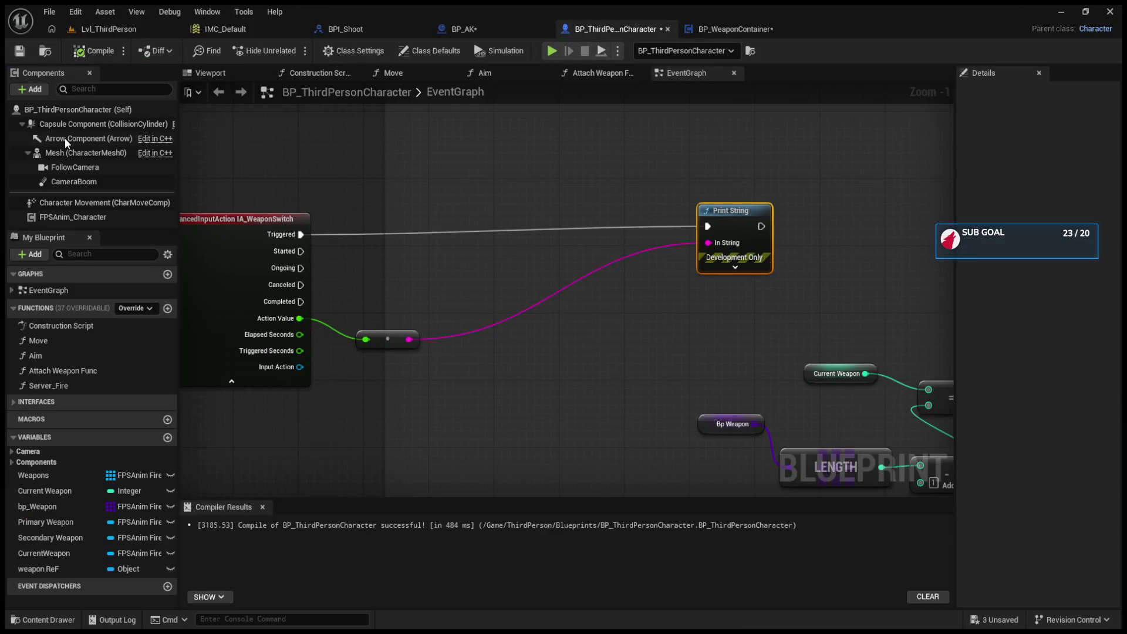
# Step: Add the BP_WeaponContainer component to the character and enlarge the components list
pyautogui.press('Return')
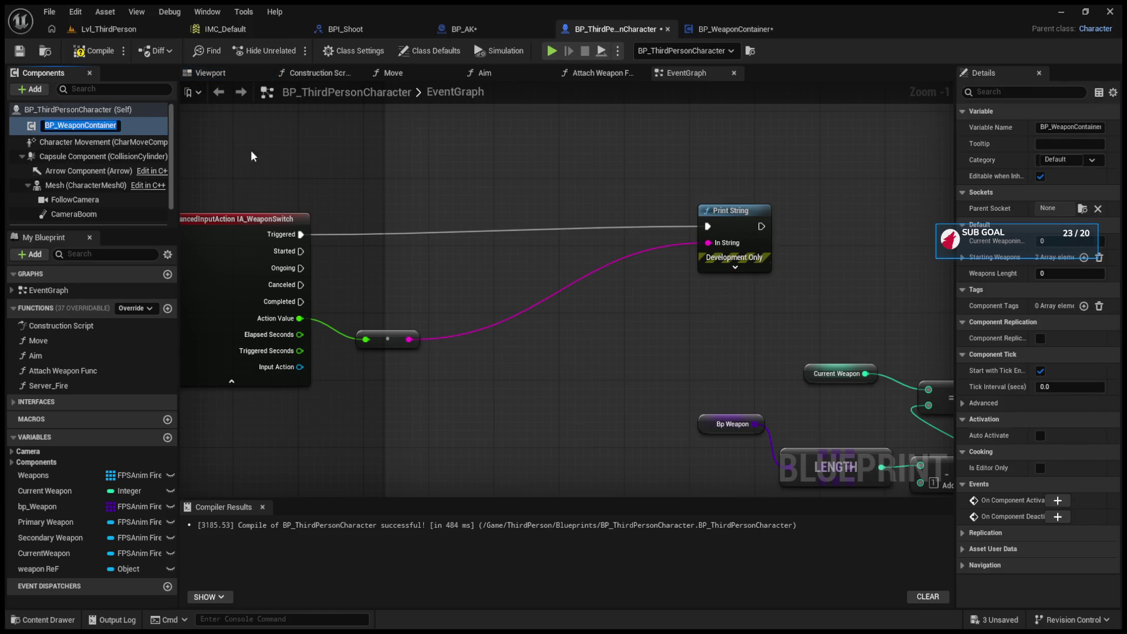
pyautogui.moveTo(173, 153); pyautogui.dragTo(175, 186)
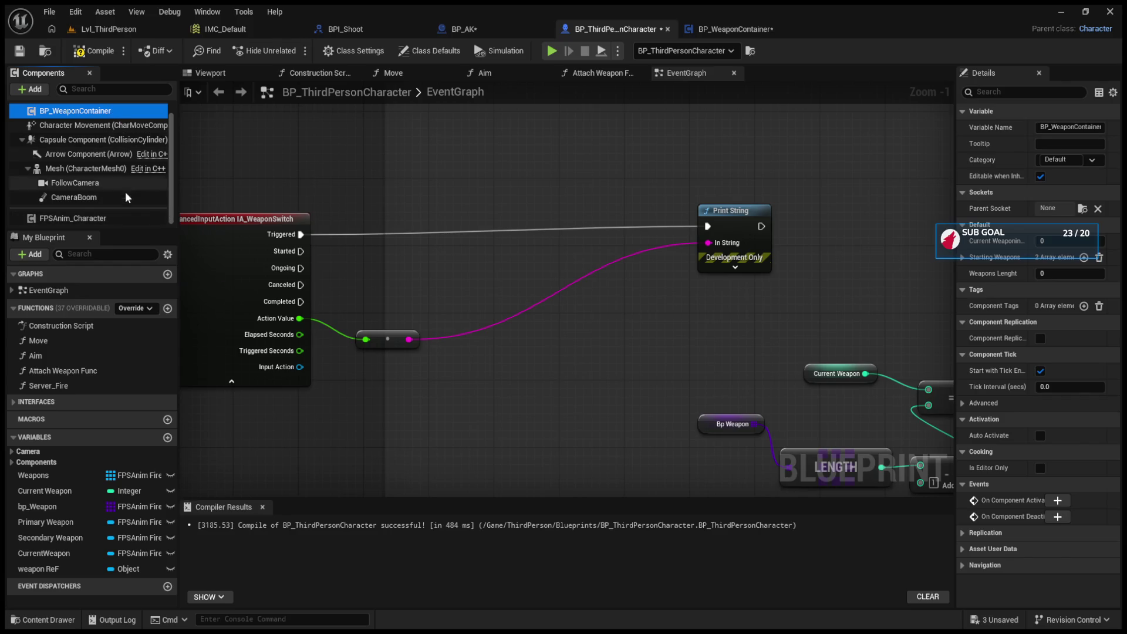
pyautogui.moveTo(128, 228); pyautogui.dragTo(128, 318)
pyautogui.click(63, 124)
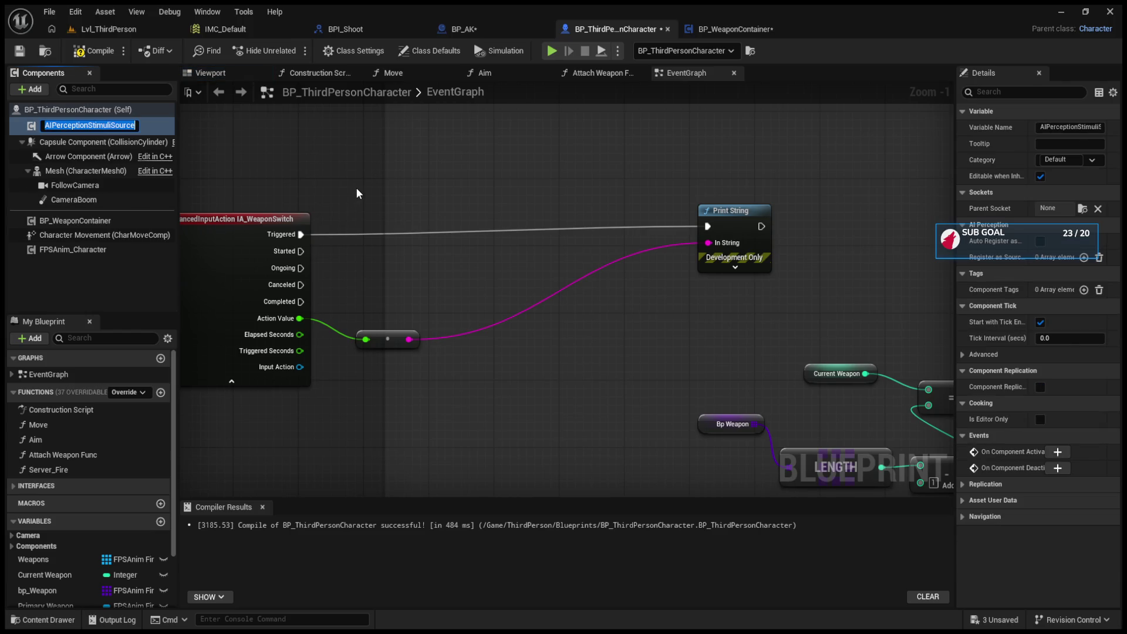
# Step: Delete the stray AIPerceptionStimuliSource component and recompile BP_ThirdPersonCharacter
pyautogui.press('Return')
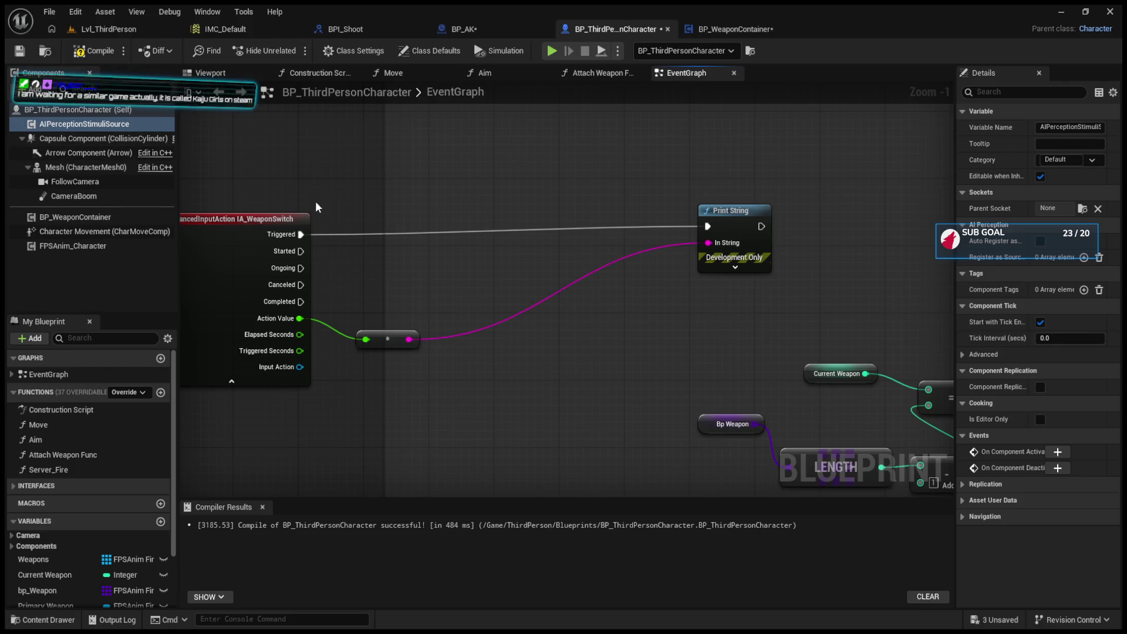
pyautogui.click(130, 266)
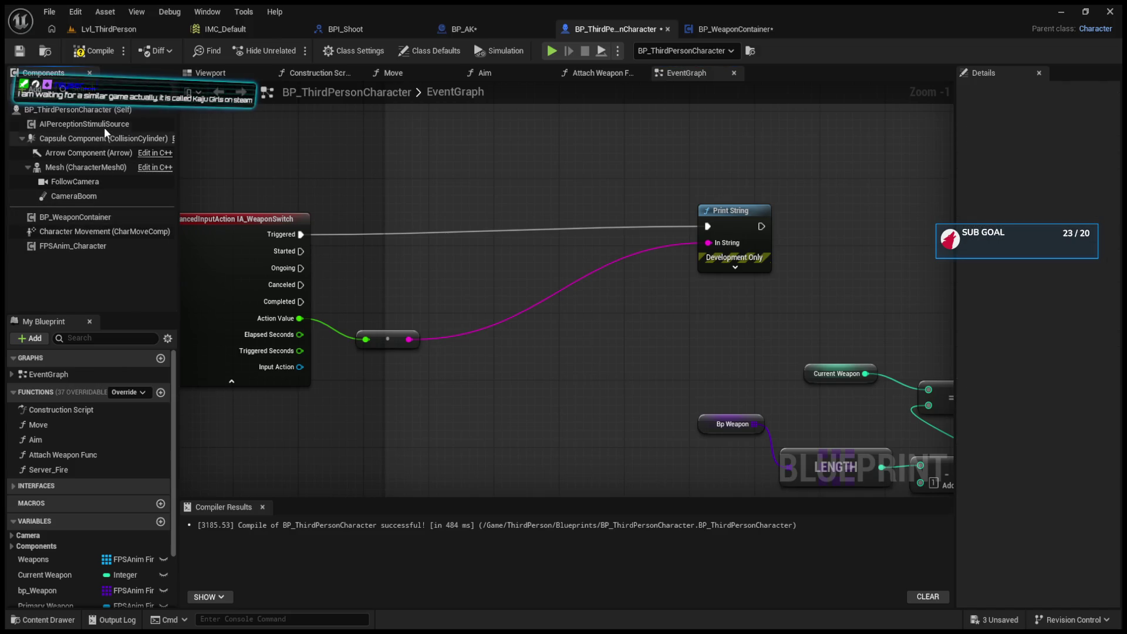
pyautogui.click(135, 125)
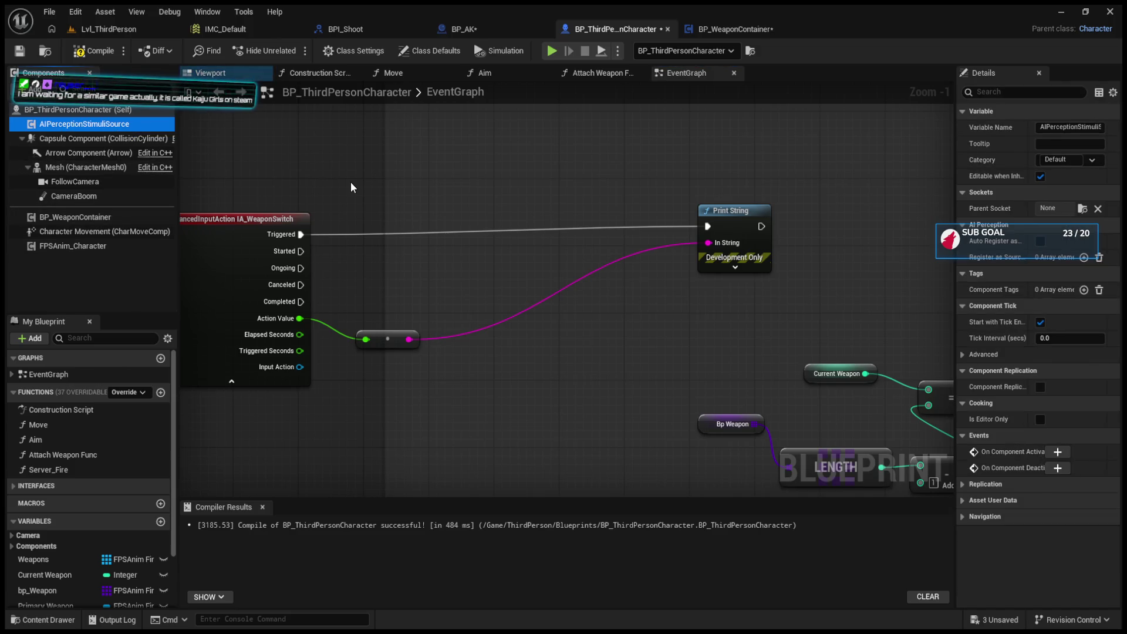
pyautogui.press('Delete')
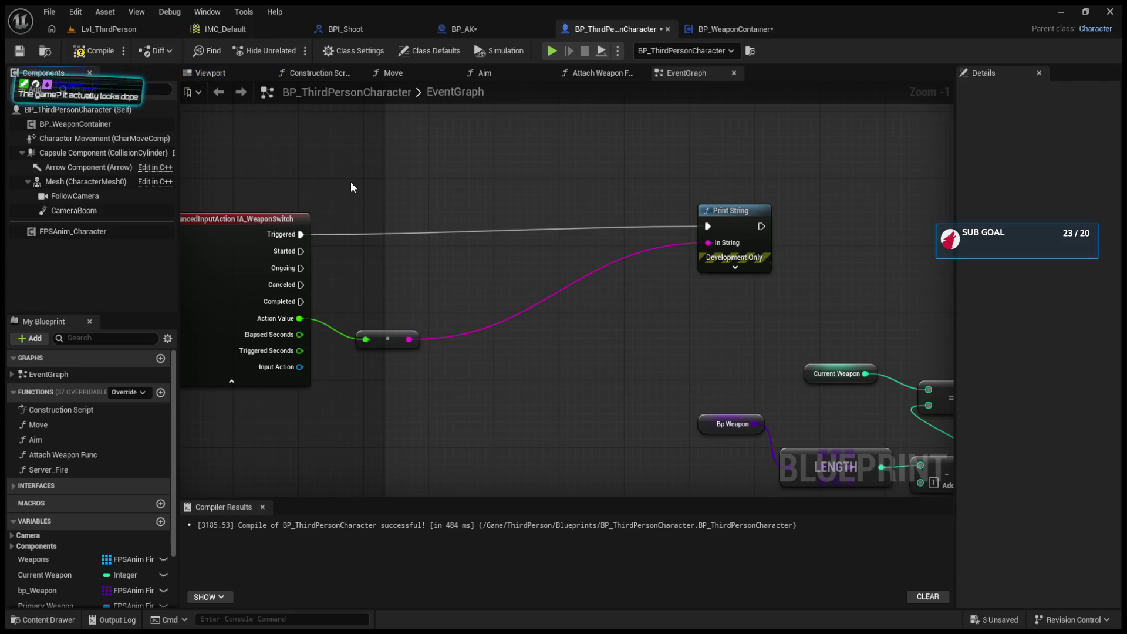
pyautogui.click(94, 53)
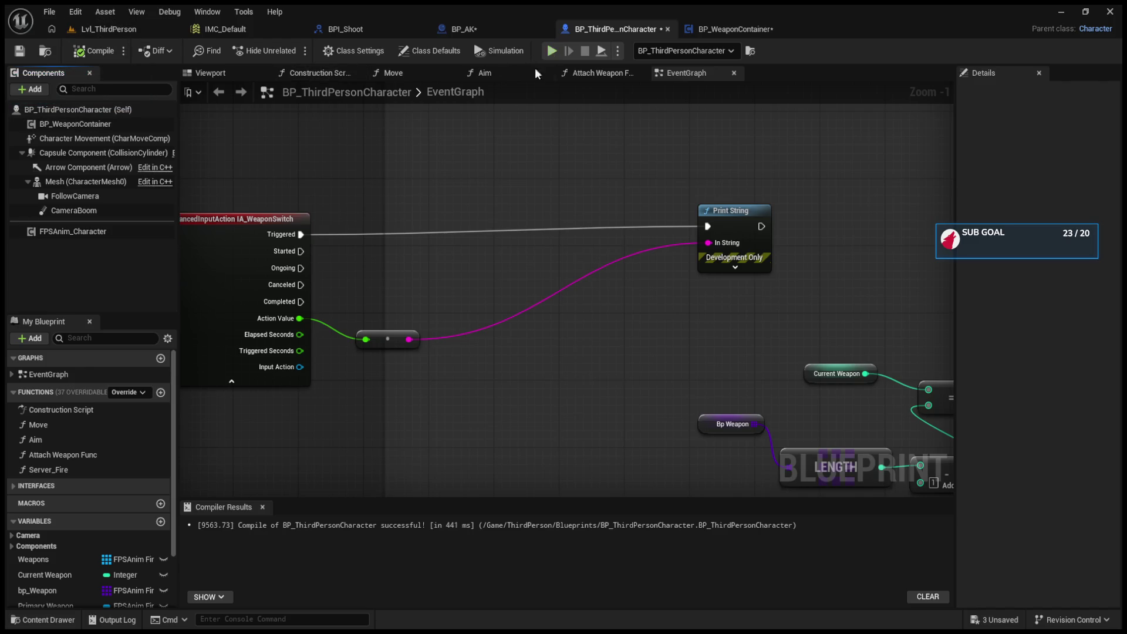
# Step: Insert the container's Switch Weapon call between the Triggered event and Print String
pyautogui.moveTo(53, 125); pyautogui.dragTo(575, 179)
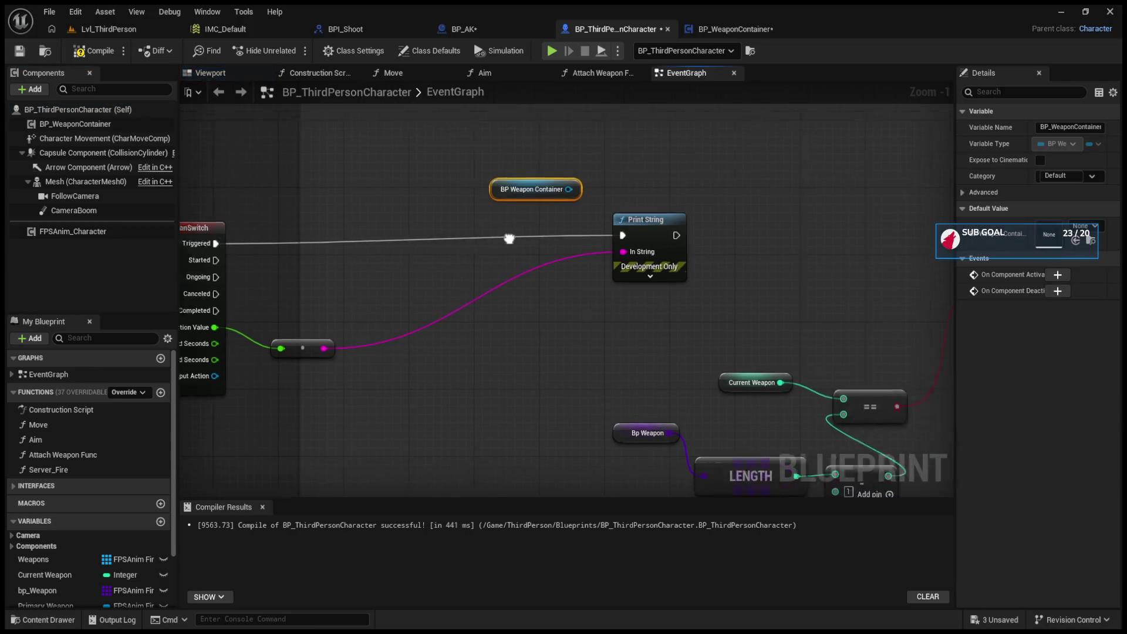
pyautogui.moveTo(509, 238); pyautogui.dragTo(351, 246)
pyautogui.click(525, 189)
pyautogui.moveTo(410, 197); pyautogui.dragTo(554, 180)
pyautogui.moveTo(587, 191)
pyautogui.mouseDown()
pyautogui.moveTo(242, 264)
pyautogui.moveTo(476, 259)
pyautogui.moveTo(525, 239)
pyautogui.moveTo(509, 231)
pyautogui.mouseUp()
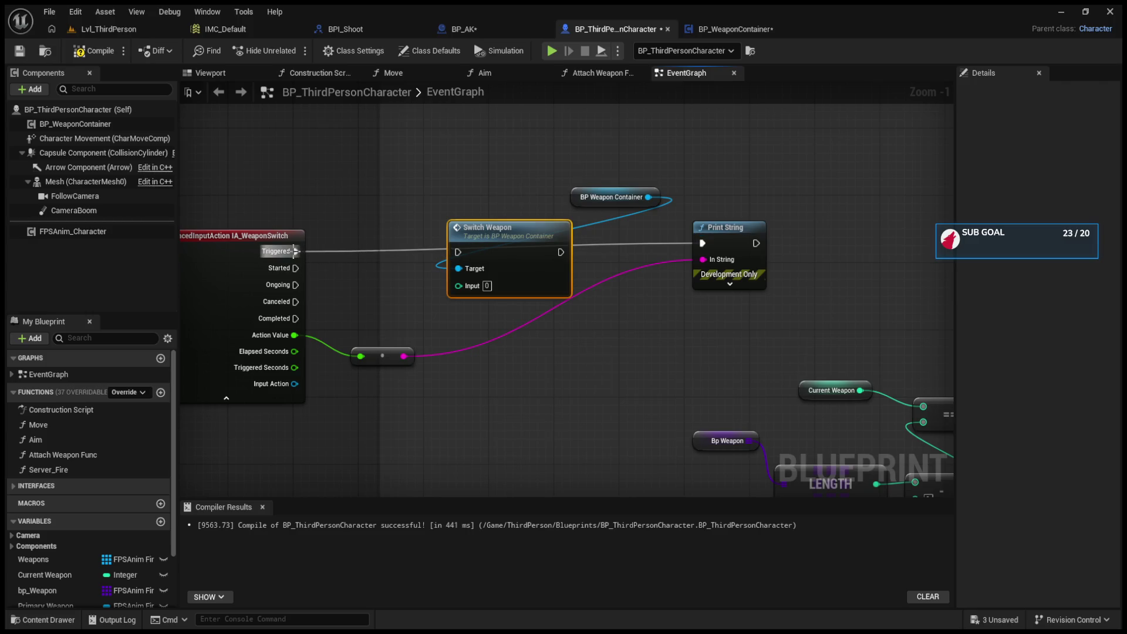
pyautogui.moveTo(295, 251); pyautogui.dragTo(458, 252)
pyautogui.click(699, 252)
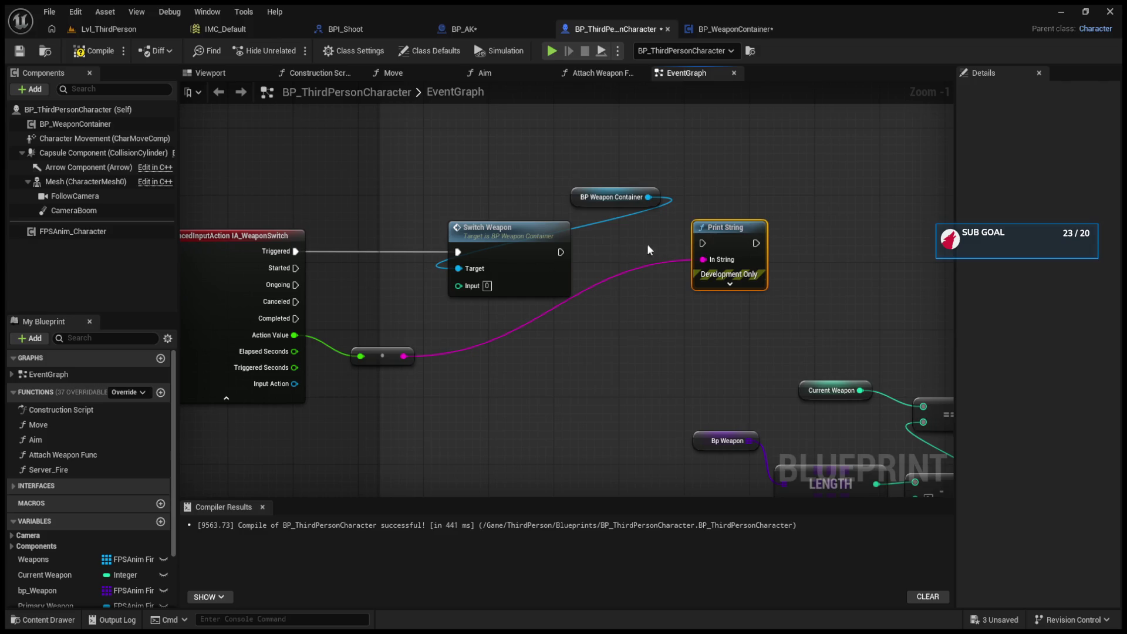
pyautogui.moveTo(559, 252); pyautogui.dragTo(703, 242)
# Step: Feed the truncated Action Value into Switch Weapon's Input, then return to Lvl_ThirdPerson
pyautogui.moveTo(309, 331); pyautogui.dragTo(450, 288)
pyautogui.moveTo(294, 335); pyautogui.dragTo(458, 286)
pyautogui.moveTo(353, 243); pyautogui.dragTo(393, 285)
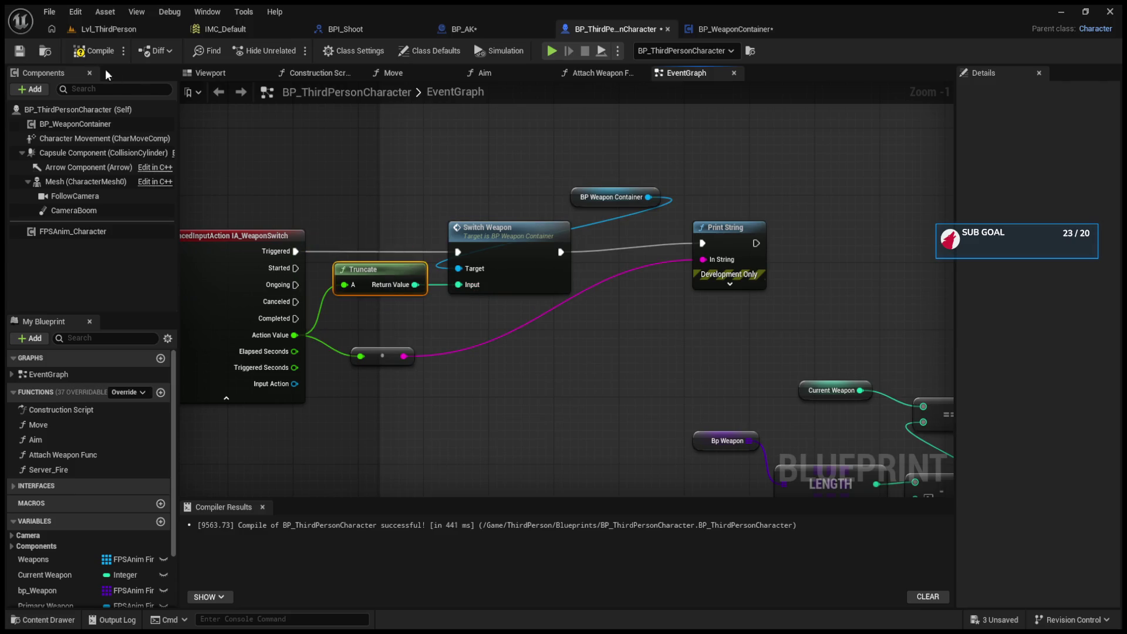
pyautogui.click(107, 30)
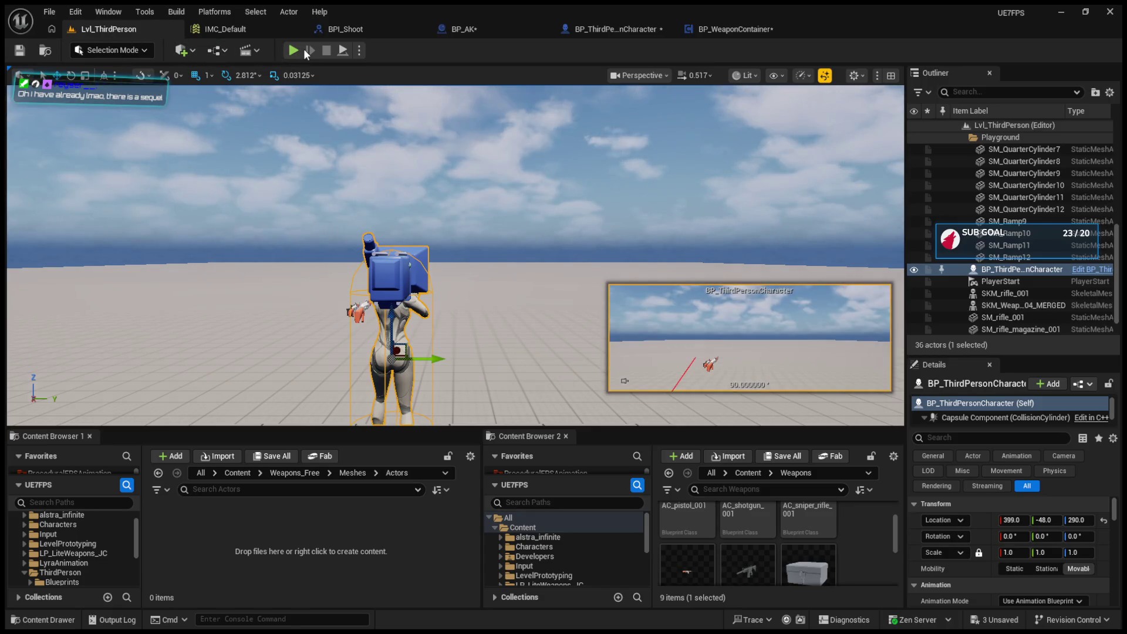
# Step: Play the level, scroll the wheel up and down to switch weapons, then stop
pyautogui.click(301, 52)
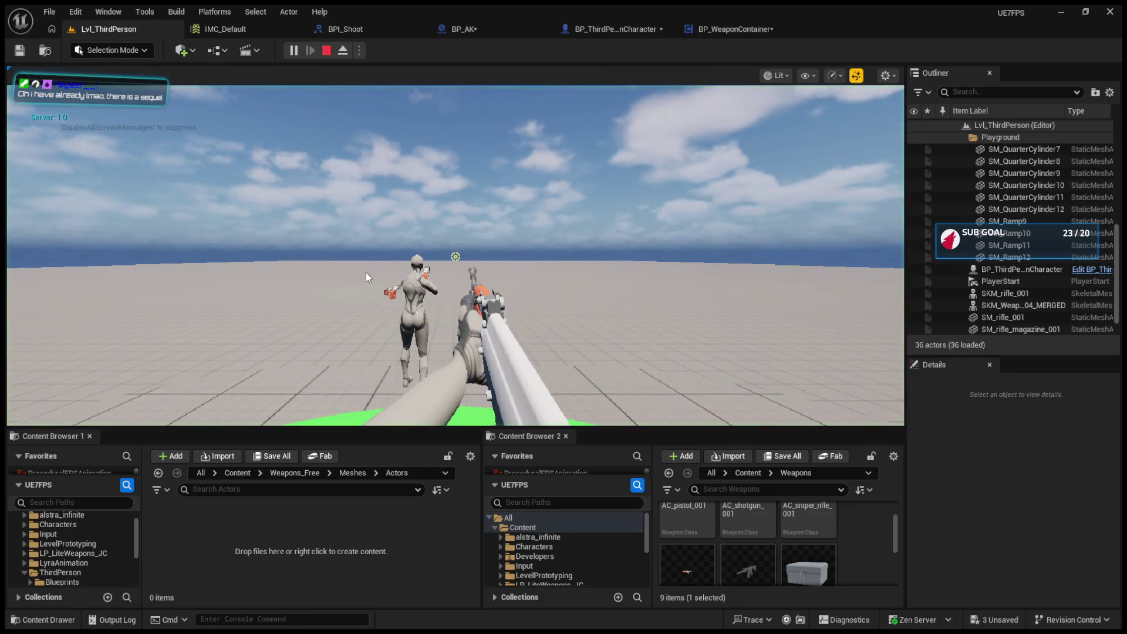
pyautogui.scroll(-1, 365, 272)
pyautogui.scroll(1, 365, 272)
pyautogui.scroll(-1, 366, 273)
pyautogui.scroll(1, 365, 273)
pyautogui.scroll(-1, 365, 273)
pyautogui.scroll(1, 365, 272)
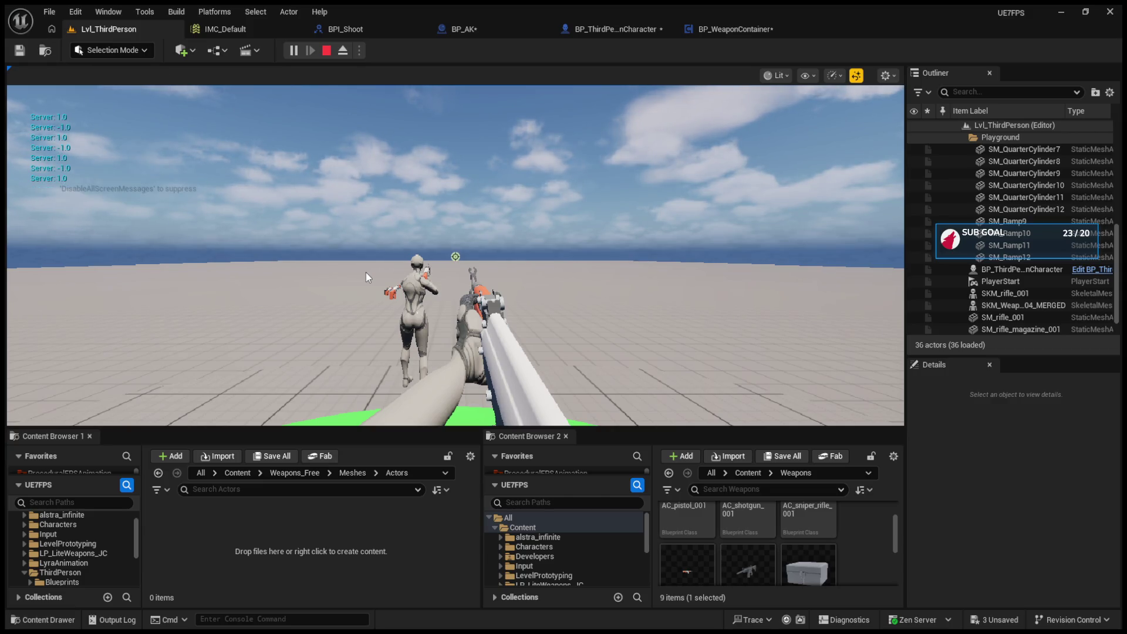
pyautogui.scroll(-2, 365, 272)
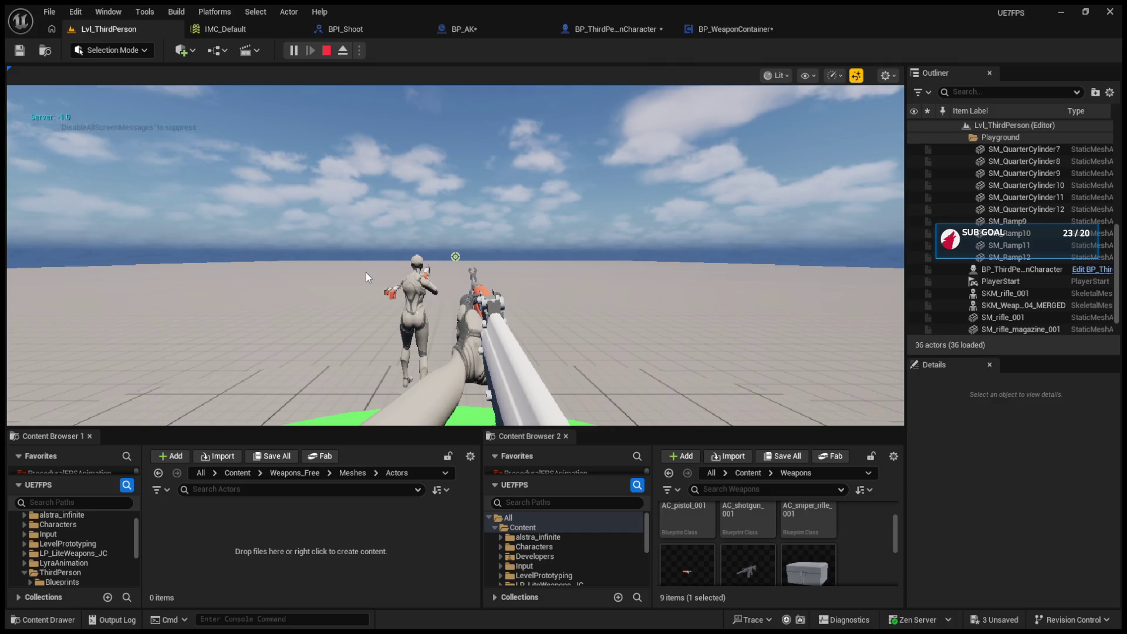
pyautogui.press('Escape')
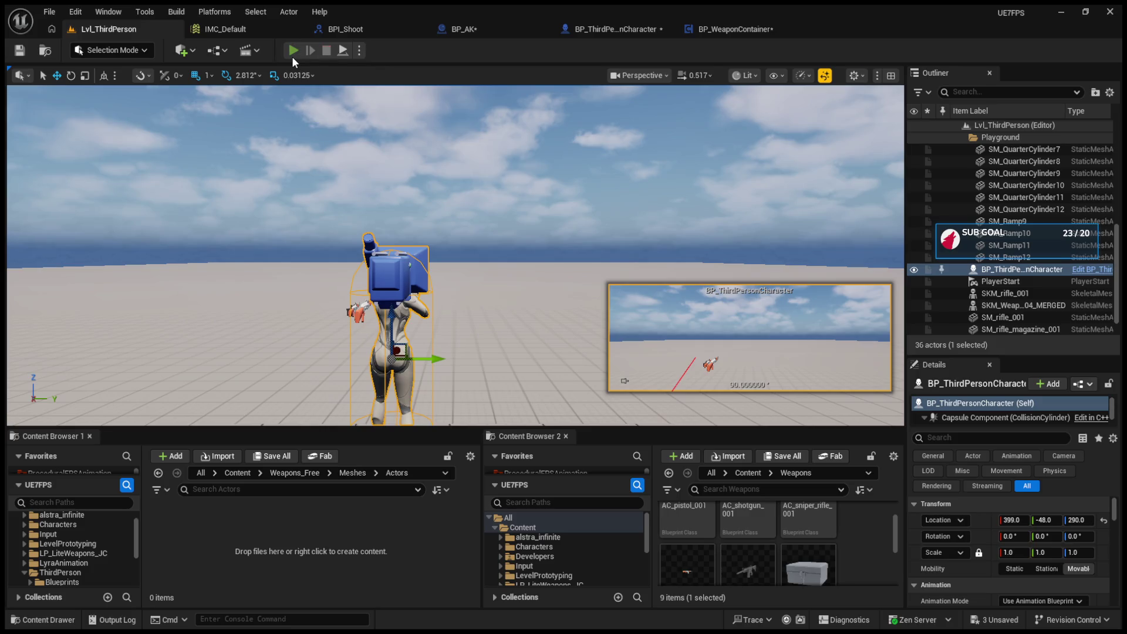
# Step: Replay the level to retest weapon switching, then view the BPI_Shoot interface's Shoot function
pyautogui.click(292, 52)
pyautogui.scroll(-1, 455, 256)
pyautogui.scroll(1, 455, 257)
pyautogui.moveTo(456, 257)
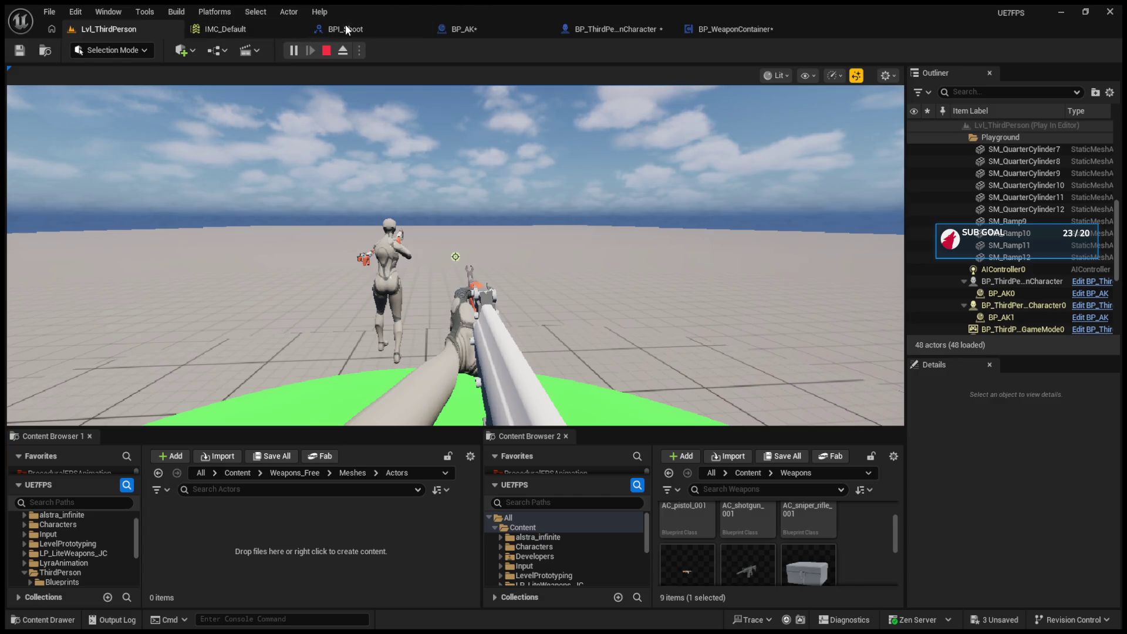
pyautogui.click(373, 29)
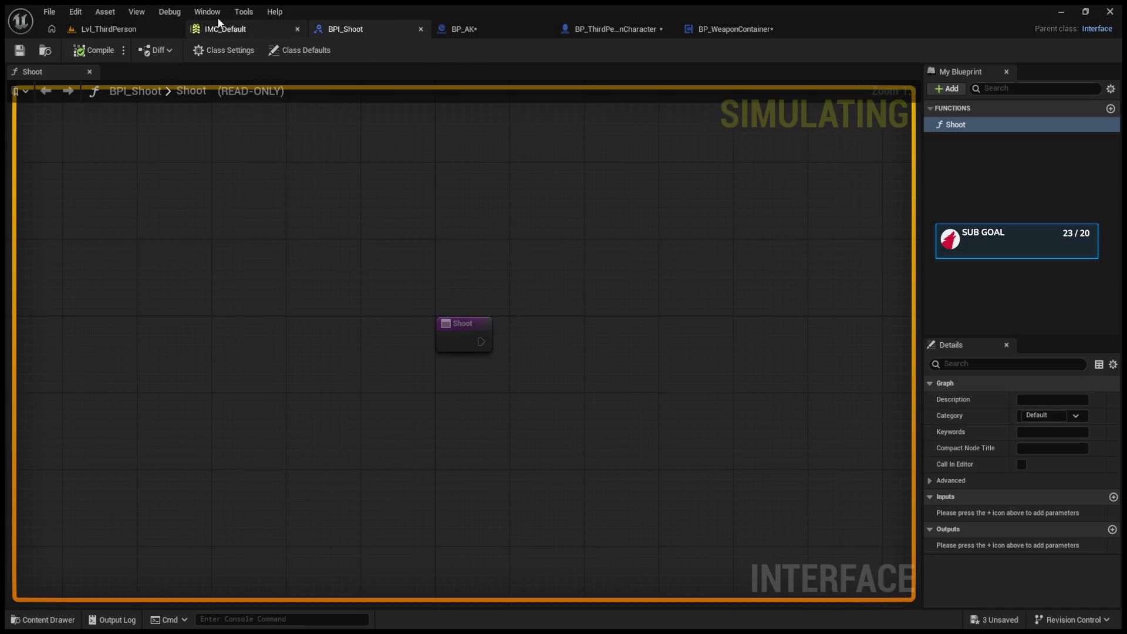
# Step: Stop the running session, play-test the level once more, and return to BP_ThirdPersonCharacter
pyautogui.click(88, 29)
pyautogui.click(325, 52)
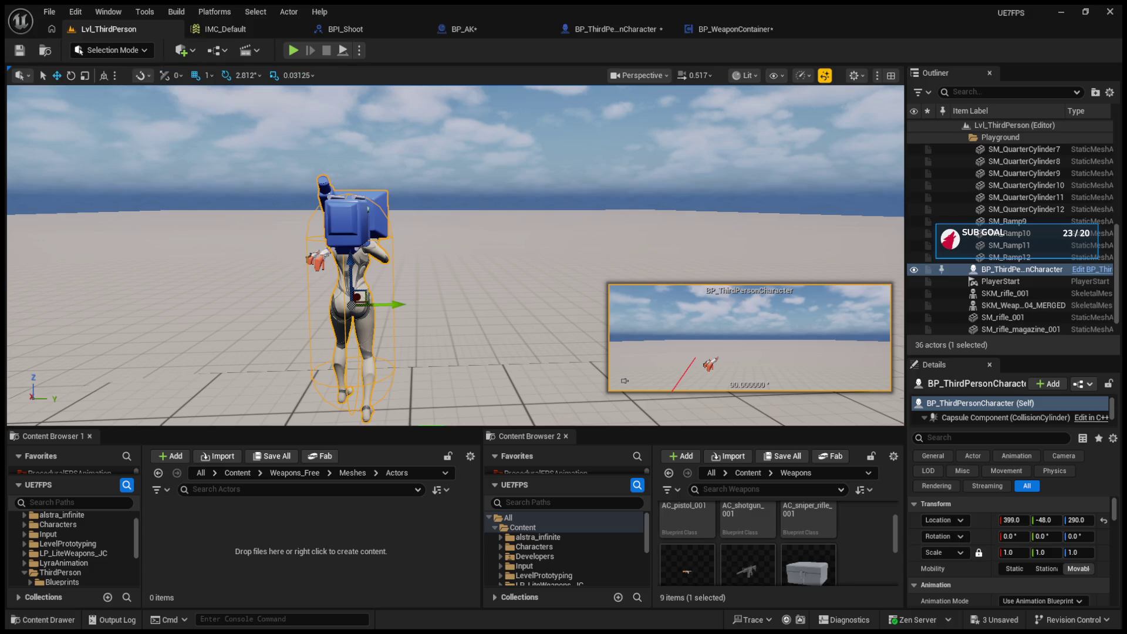
pyautogui.click(293, 50)
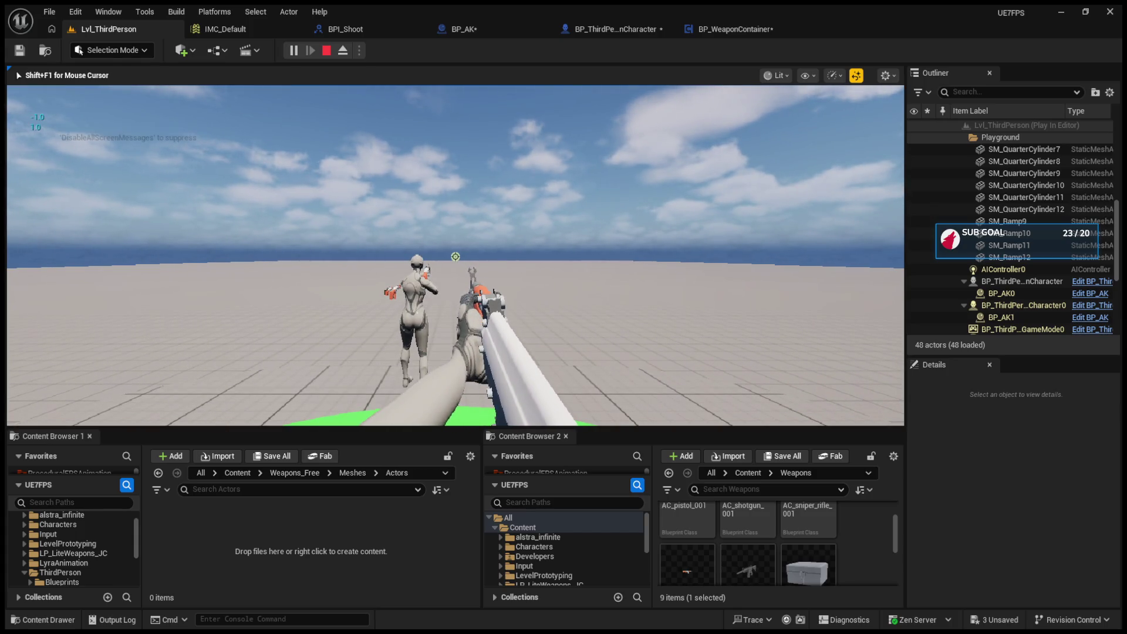
pyautogui.press('Escape')
pyautogui.click(615, 34)
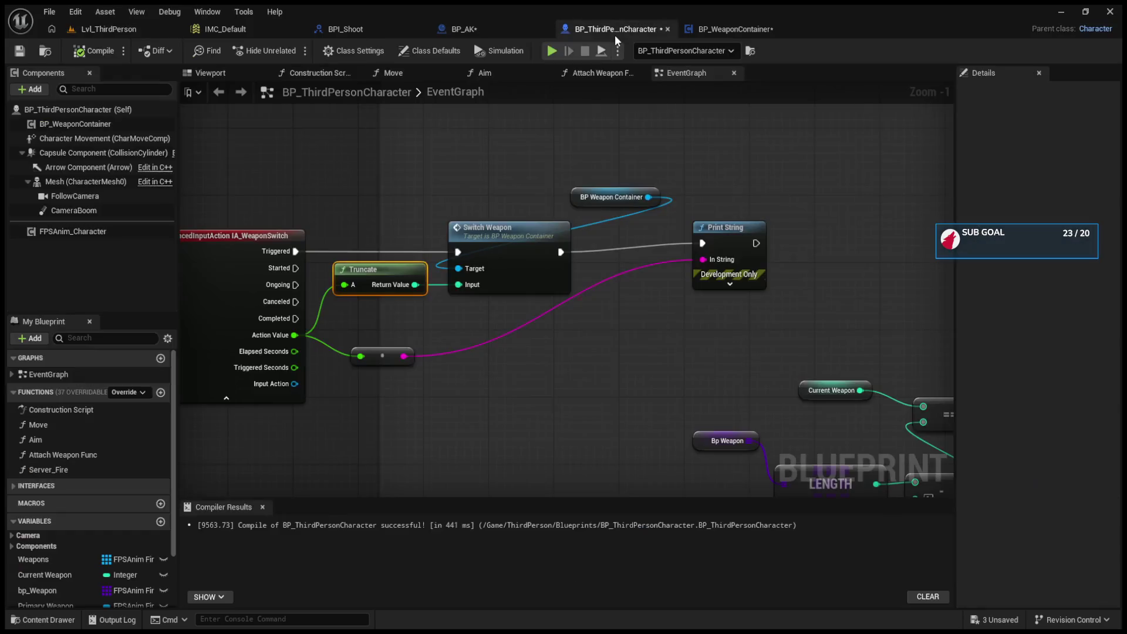
# Step: Tidy the SwitchWeapon graph, repositioning Clear Current Firearm, Get Owner, Get Component and Current Weapon nodes
pyautogui.click(480, 243)
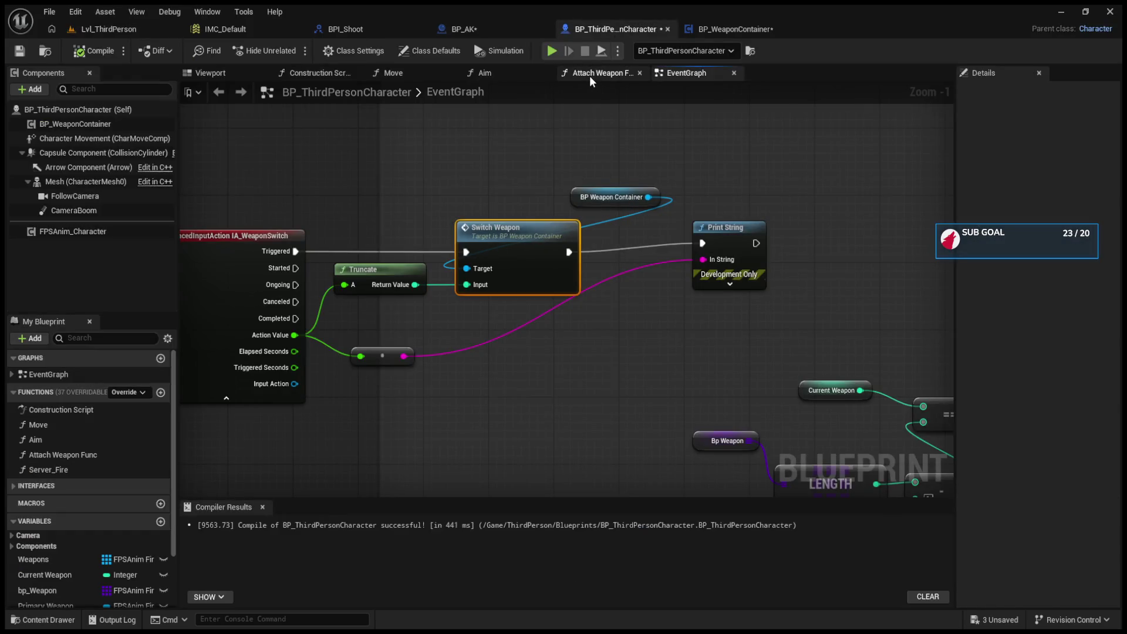
pyautogui.click(714, 33)
pyautogui.moveTo(550, 281)
pyautogui.mouseDown()
pyautogui.moveTo(639, 291)
pyautogui.moveTo(622, 281)
pyautogui.mouseUp()
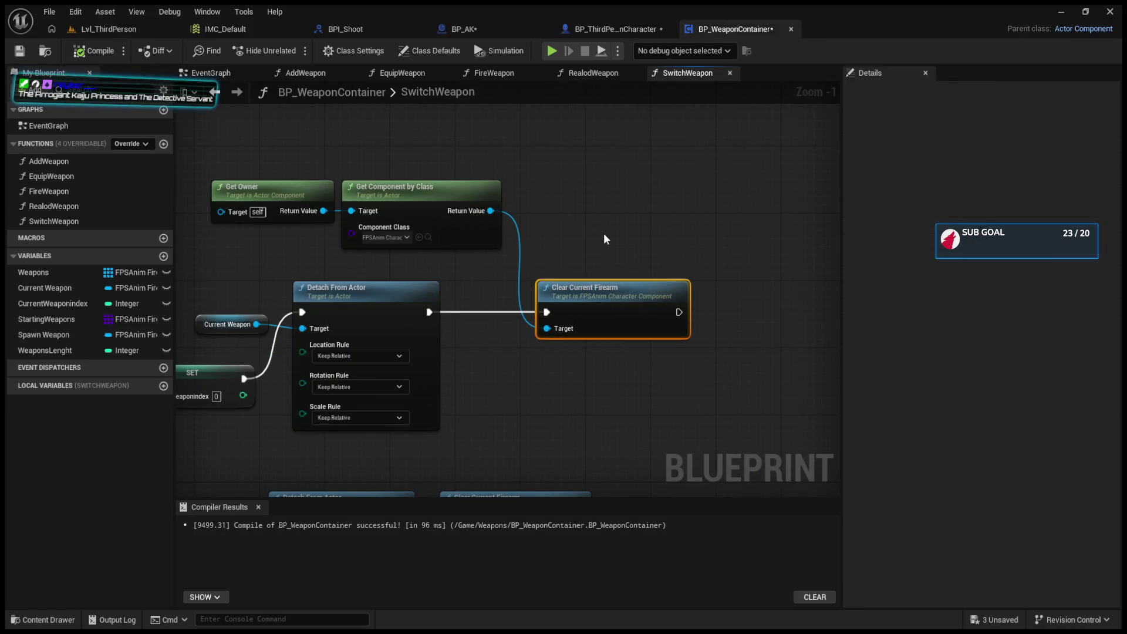
pyautogui.moveTo(594, 234); pyautogui.dragTo(644, 225)
pyautogui.moveTo(294, 167)
pyautogui.mouseDown()
pyautogui.moveTo(472, 194)
pyautogui.moveTo(383, 186)
pyautogui.mouseUp()
pyautogui.moveTo(477, 204)
pyautogui.mouseDown()
pyautogui.moveTo(538, 171)
pyautogui.moveTo(517, 167)
pyautogui.mouseUp()
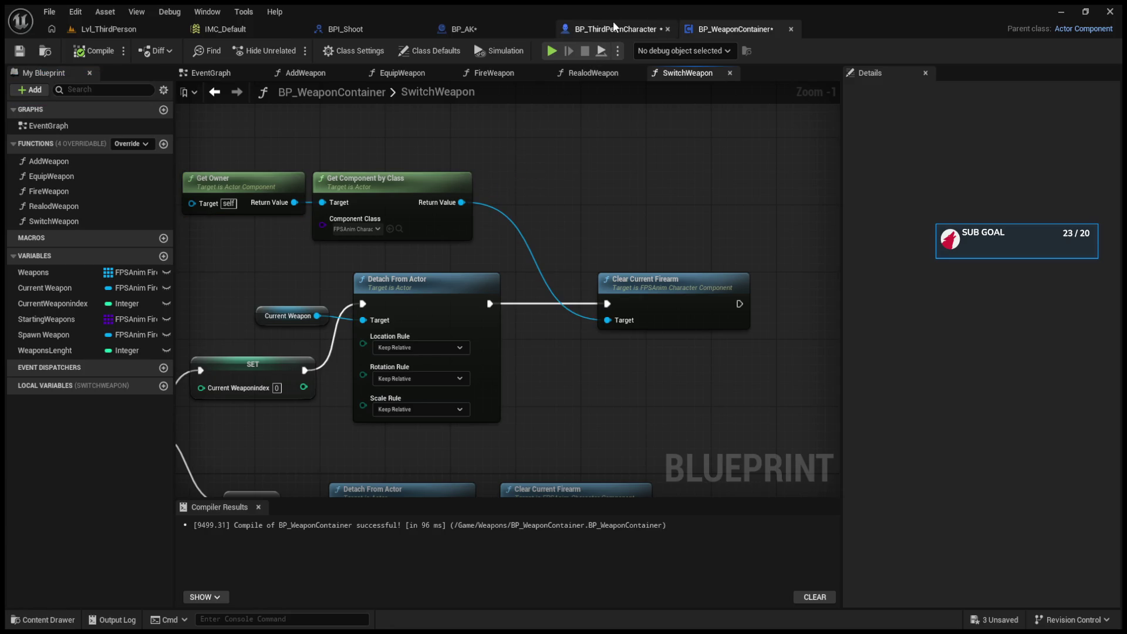
pyautogui.click(613, 26)
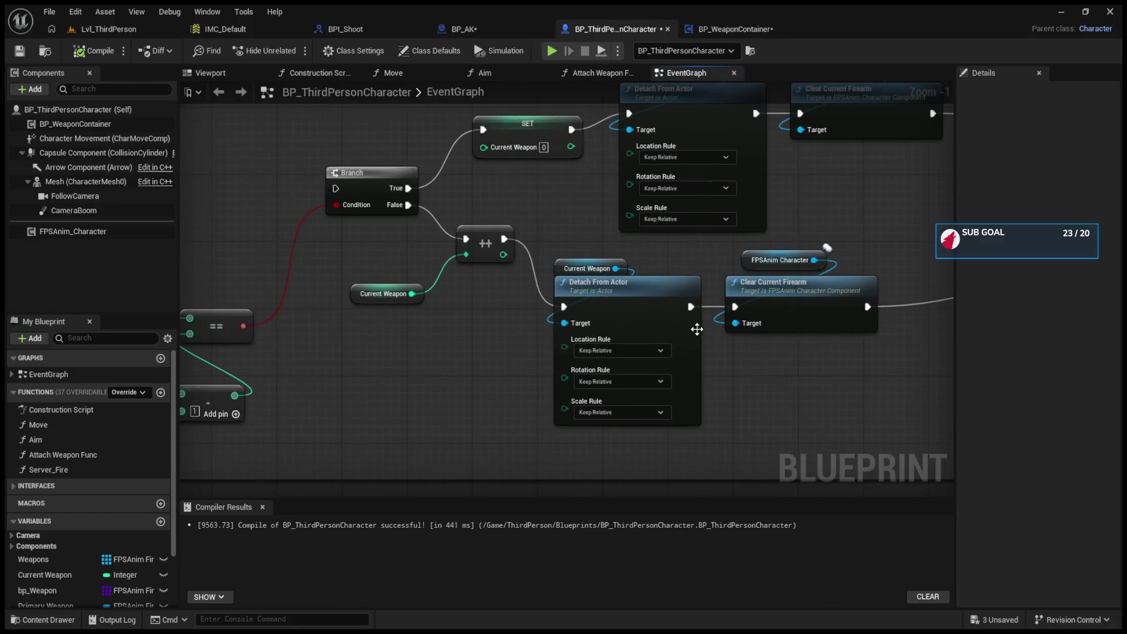
pyautogui.moveTo(856, 392); pyautogui.dragTo(530, 412)
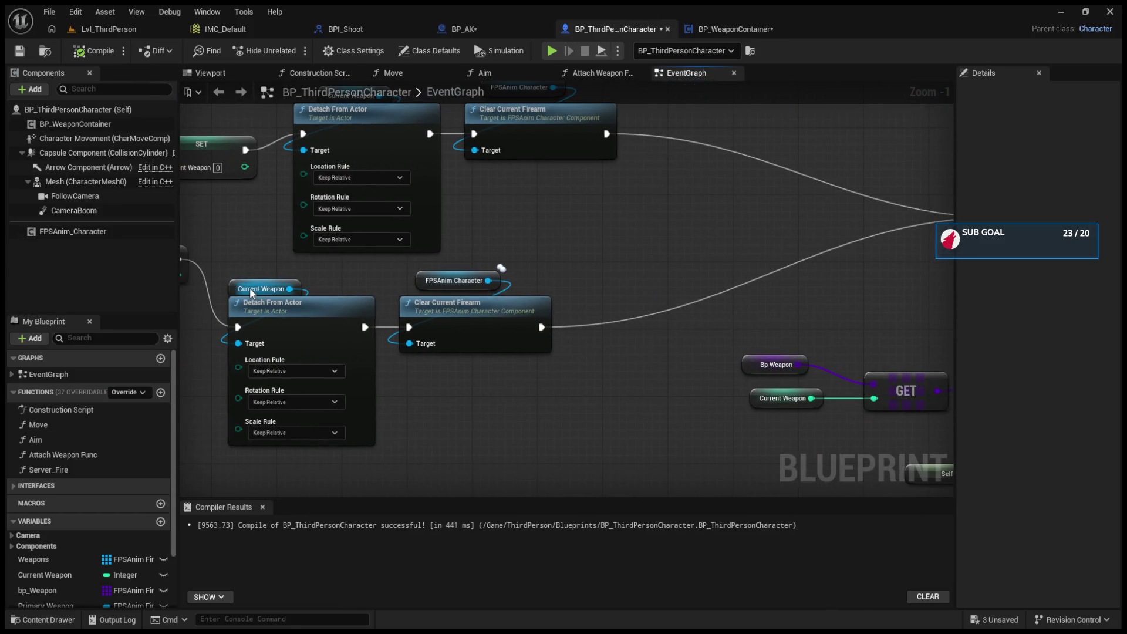
pyautogui.click(736, 29)
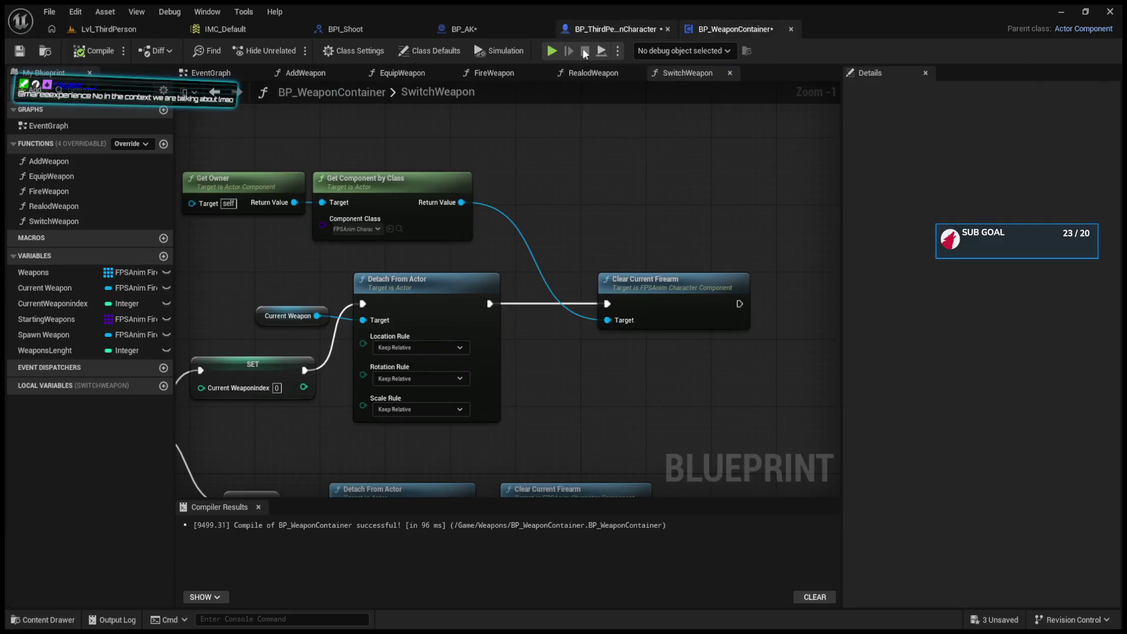
pyautogui.moveTo(506, 347); pyautogui.dragTo(600, 241)
pyautogui.moveTo(383, 267); pyautogui.dragTo(345, 284)
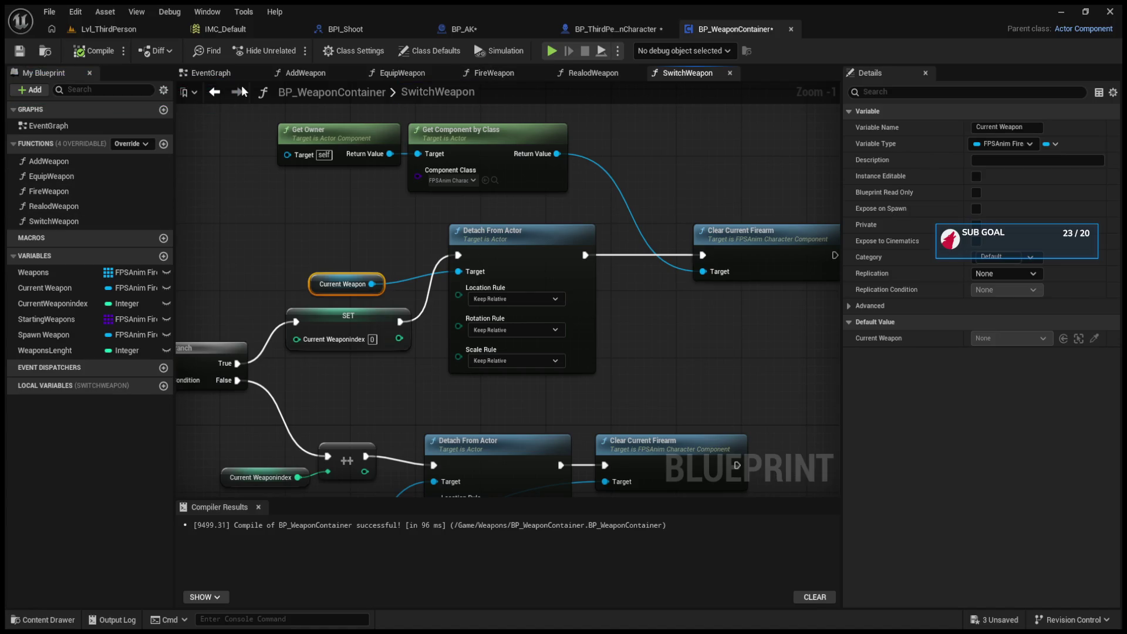
# Step: Break the Init-to-SpawnActor link in BP_ThirdPersonCharacter and recompile it
pyautogui.click(587, 28)
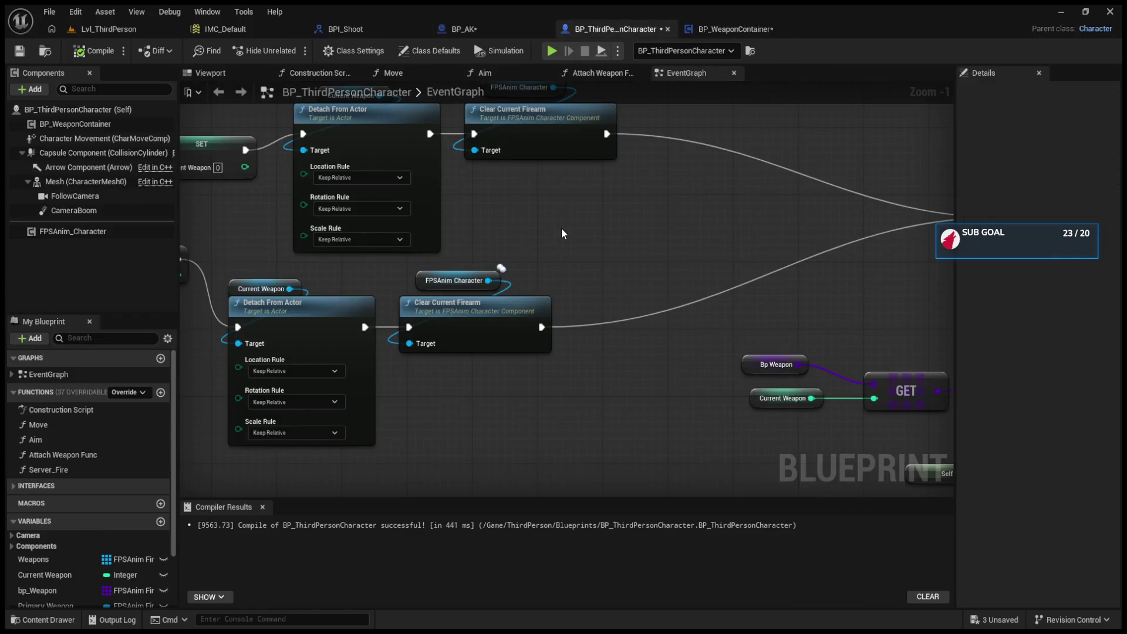
pyautogui.scroll(6, 640, 318)
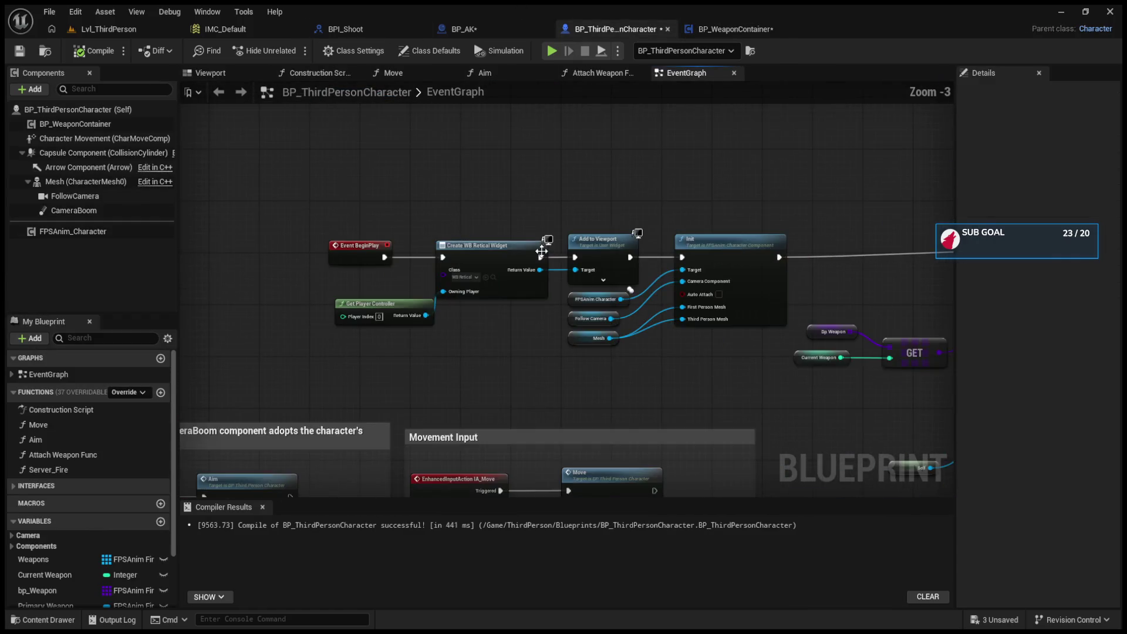
pyautogui.moveTo(642, 275)
pyautogui.mouseDown()
pyautogui.moveTo(695, 262)
pyautogui.moveTo(364, 251)
pyautogui.mouseUp()
pyautogui.click(353, 226)
pyautogui.keyDown('alt'); pyautogui.click(385, 247); pyautogui.keyUp('alt')
pyautogui.click(91, 53)
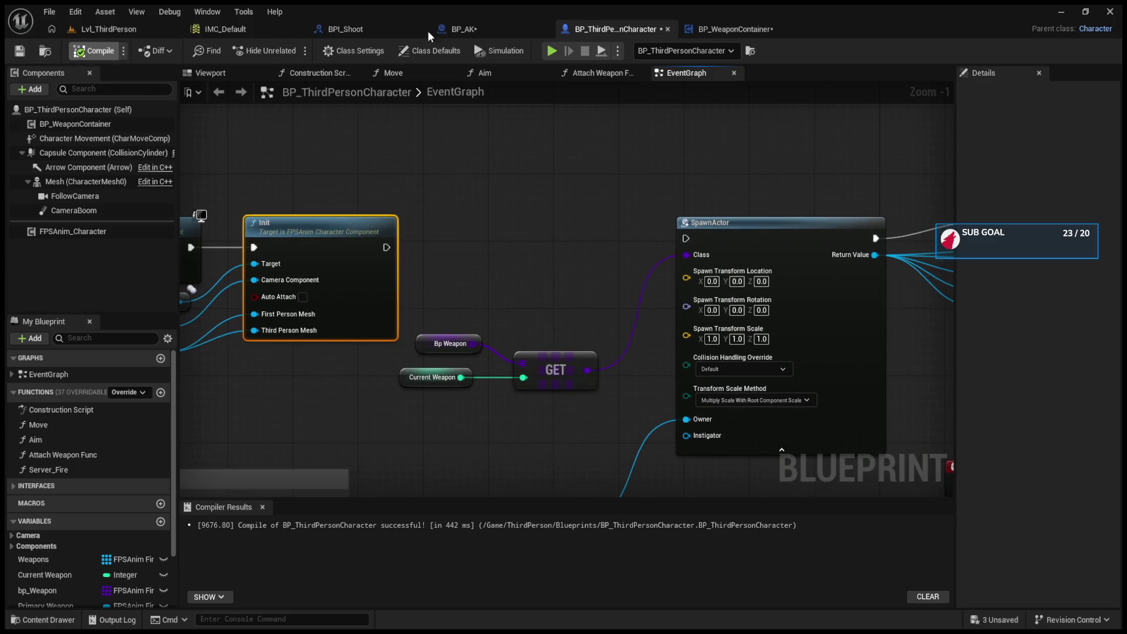
# Step: Play-test the level again, then add a new function to BP_WeaponContainer
pyautogui.click(122, 30)
pyautogui.click(296, 50)
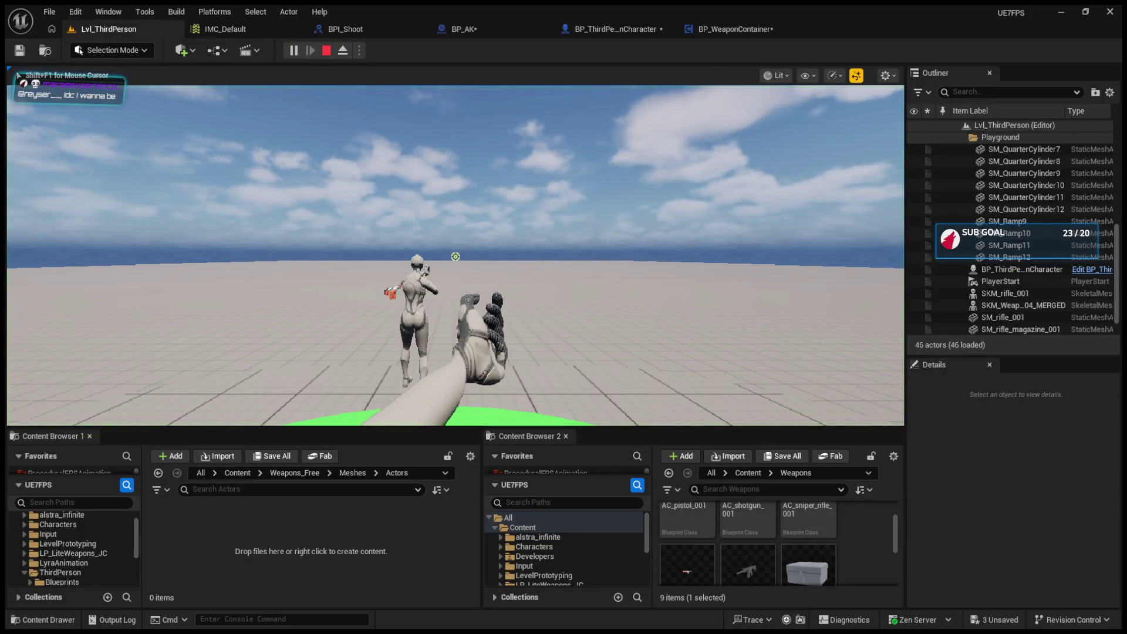
pyautogui.click(735, 29)
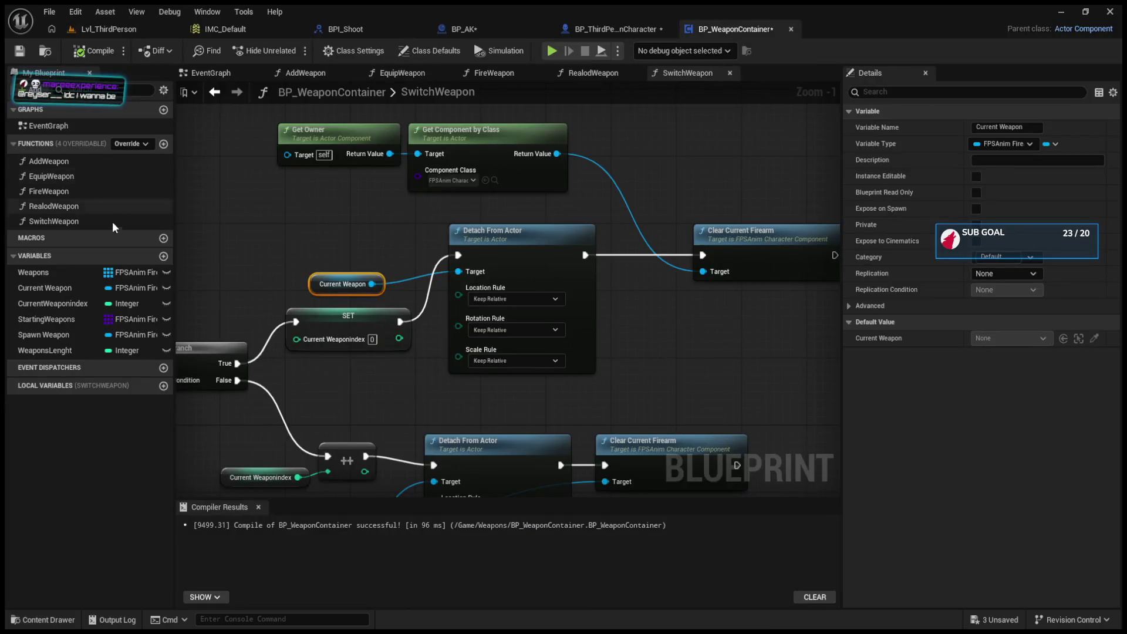
pyautogui.click(165, 144)
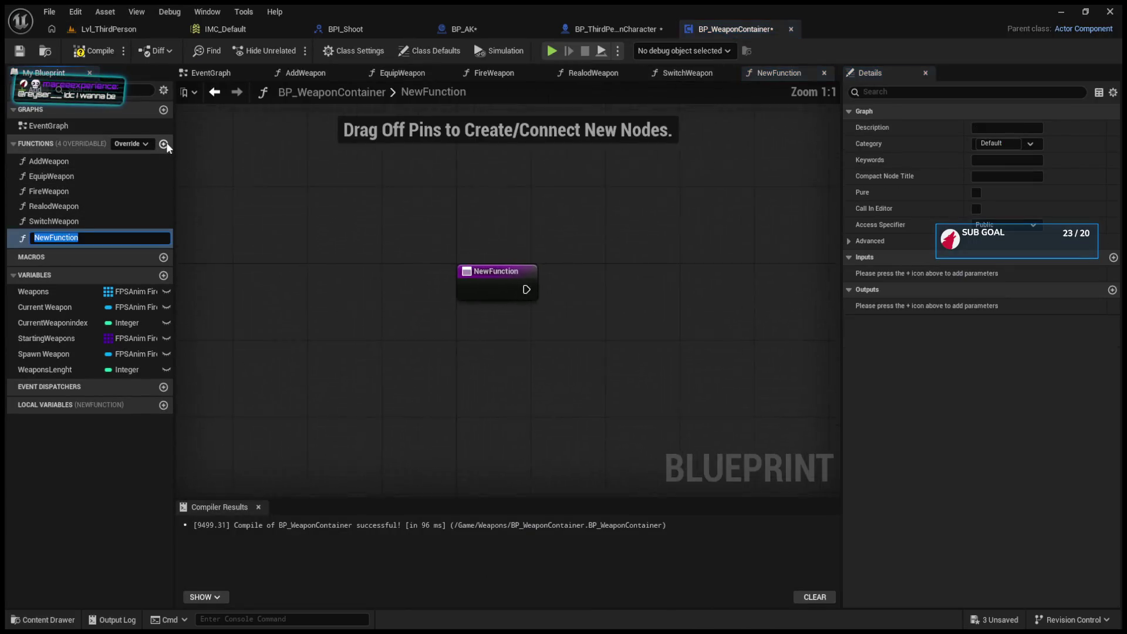
# Step: Rename BP_WeaponContainer's new function to StartingWeapon, then return to the container's EventGraph
pyautogui.press('BackSpace')
pyautogui.write('Start')
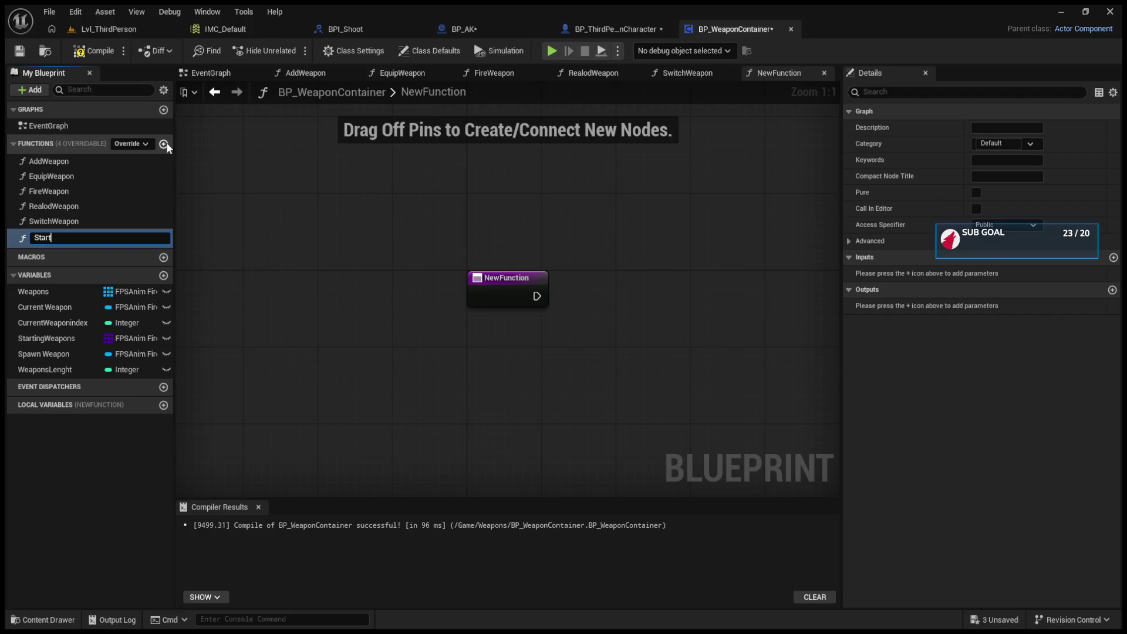
pyautogui.write('ingWeap')
pyautogui.write('on')
pyautogui.press('Return')
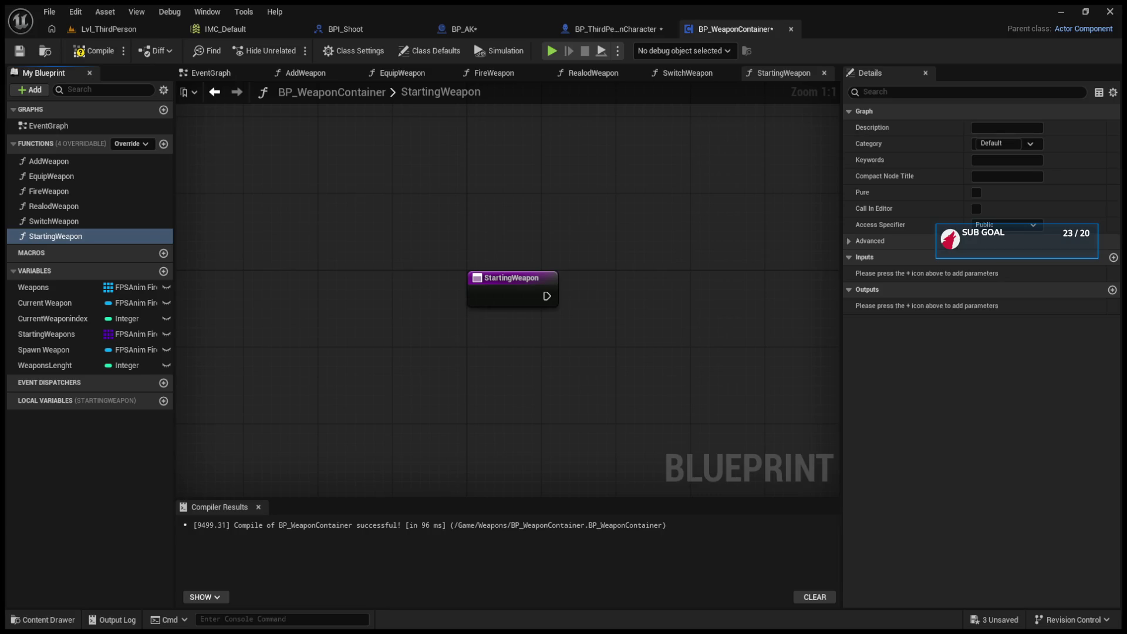
pyautogui.click(549, 370)
pyautogui.click(207, 73)
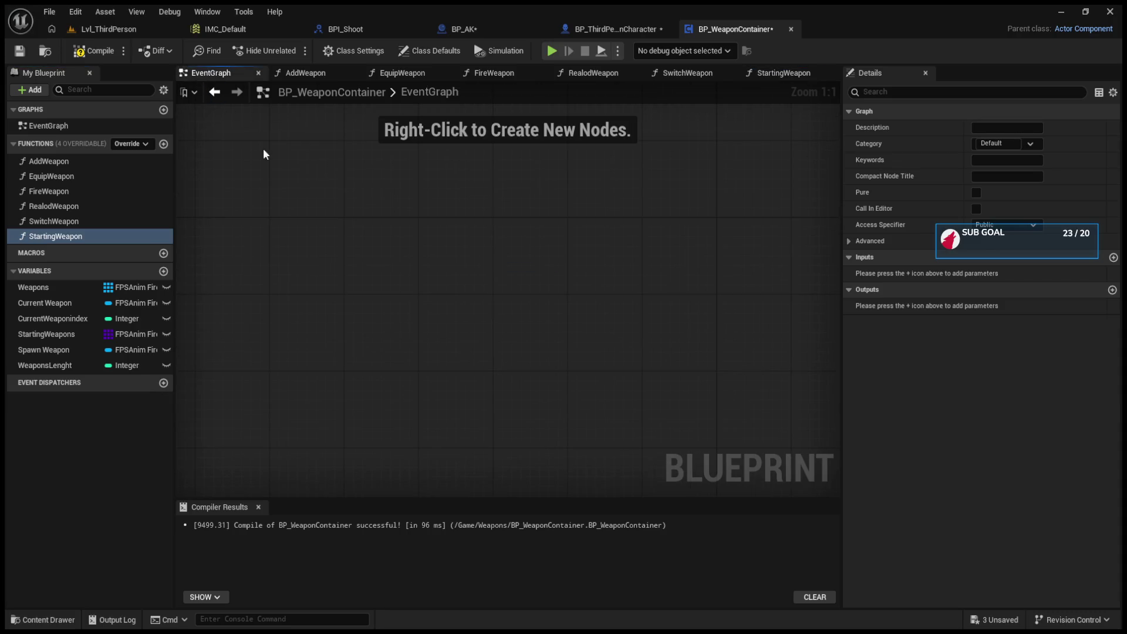
# Step: Add a 'Starting Weapon' custom event, delete it, and paste an Event BeginPlay node instead
pyautogui.click(444, 284)
pyautogui.write('Starting ')
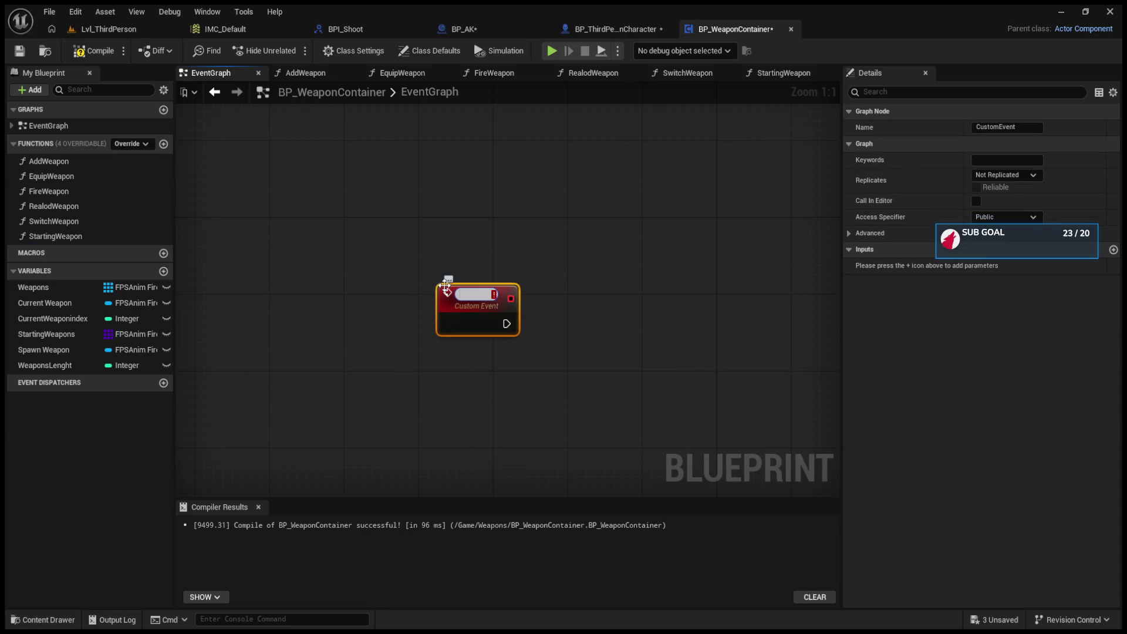
pyautogui.write('W')
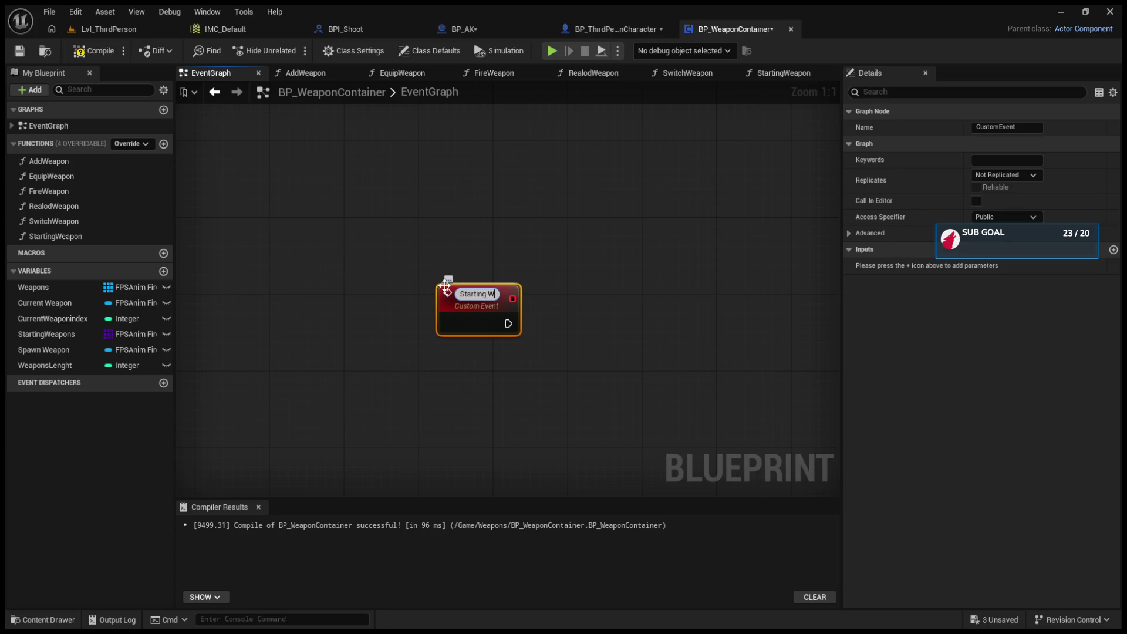
pyautogui.write('eapon')
pyautogui.press('Return')
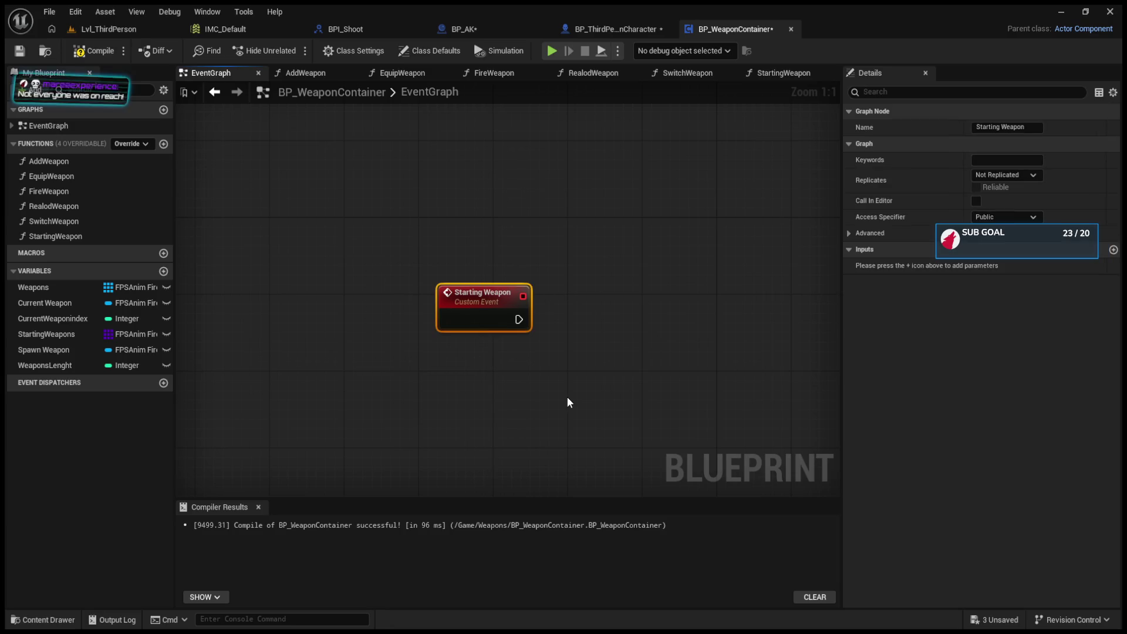
pyautogui.press('Delete')
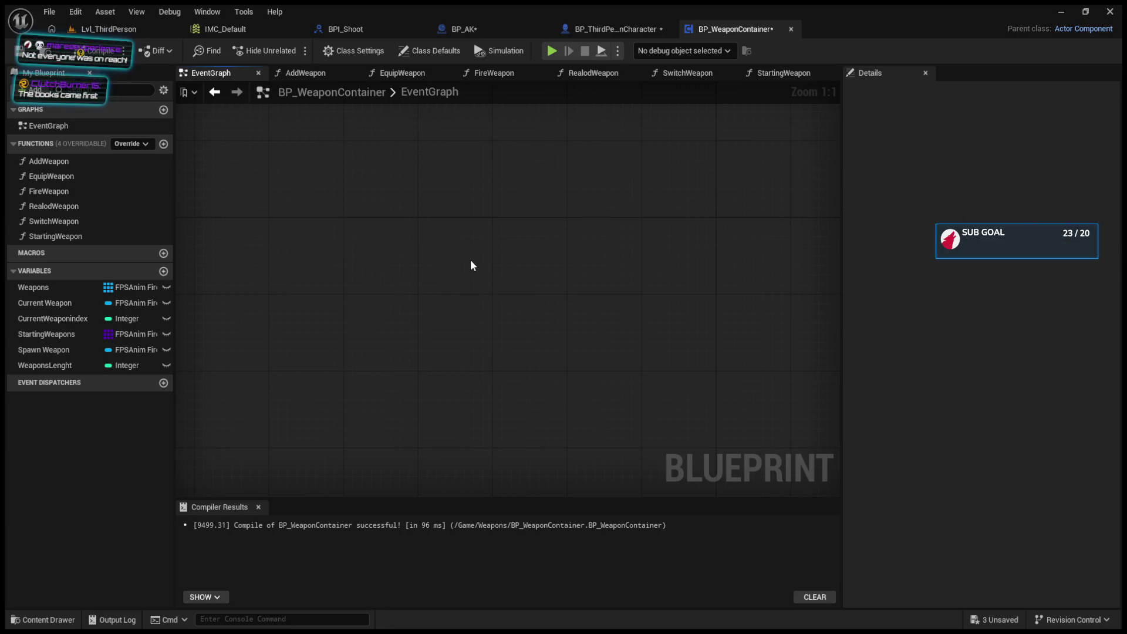
pyautogui.hotkey('ctrl', 'v')
pyautogui.moveTo(602, 325); pyautogui.dragTo(435, 321)
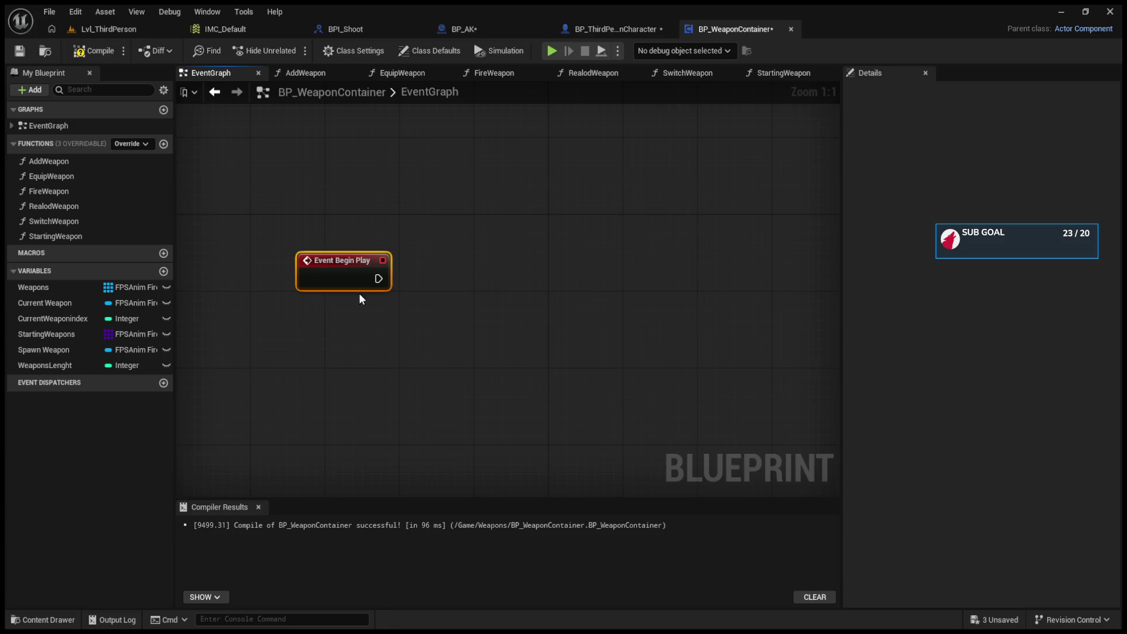
pyautogui.moveTo(56, 318)
pyautogui.mouseDown()
pyautogui.moveTo(310, 333)
pyautogui.moveTo(368, 368)
pyautogui.moveTo(378, 349)
pyautogui.moveTo(311, 350)
pyautogui.mouseUp()
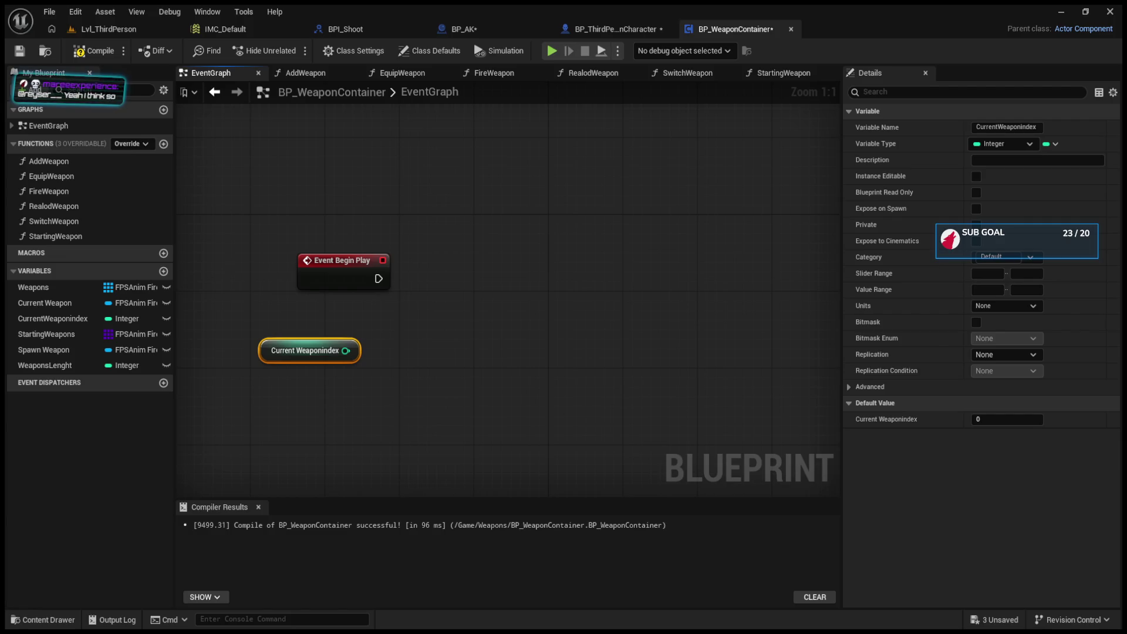
pyautogui.click(343, 387)
pyautogui.moveTo(343, 387)
pyautogui.mouseDown()
pyautogui.moveTo(220, 323)
pyautogui.moveTo(258, 314)
pyautogui.mouseUp()
pyautogui.press('Delete')
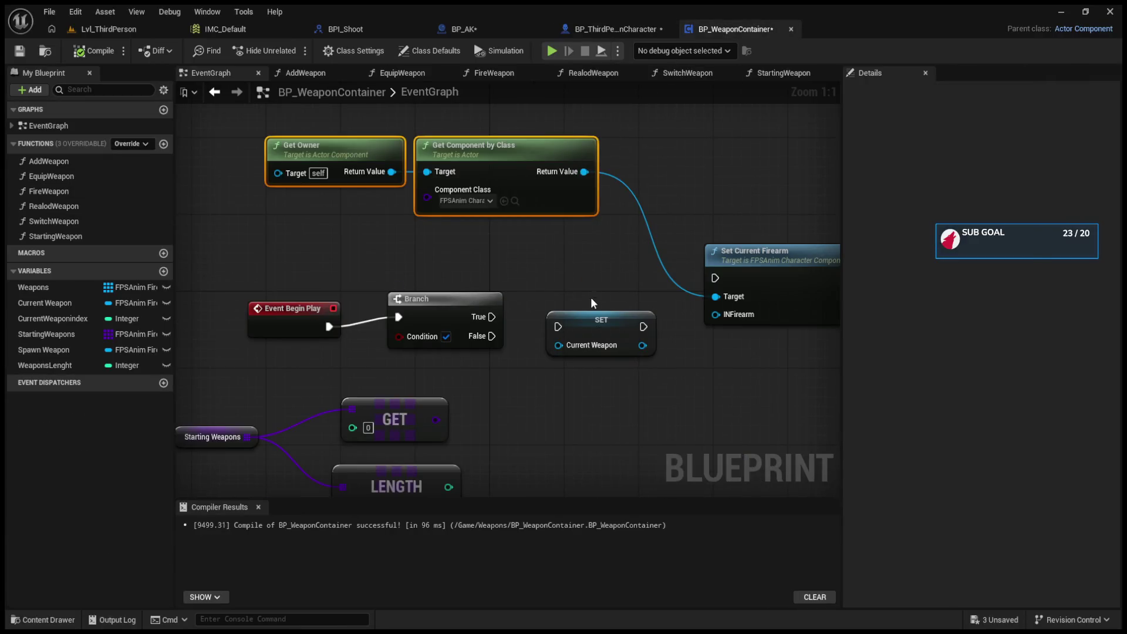
# Step: Replace the SET Current Weapon node with a SpawnActor node driven by the Branch's True output
pyautogui.click(604, 328)
pyautogui.press('Delete')
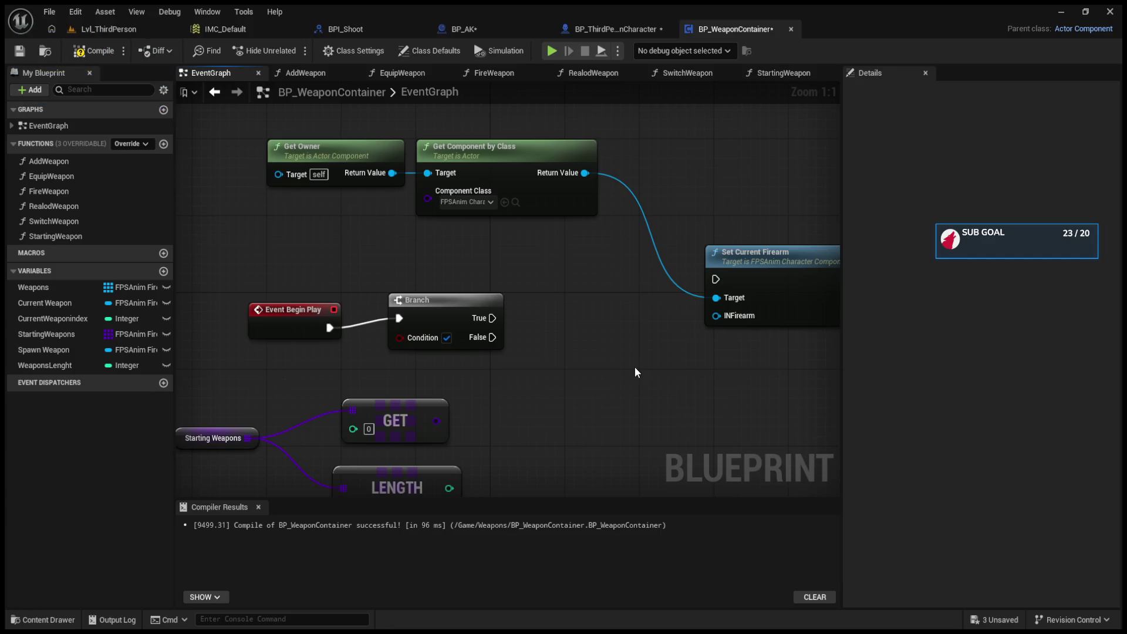
pyautogui.hotkey('ctrl', 'v')
pyautogui.scroll(-1, 635, 368)
pyautogui.click(491, 259)
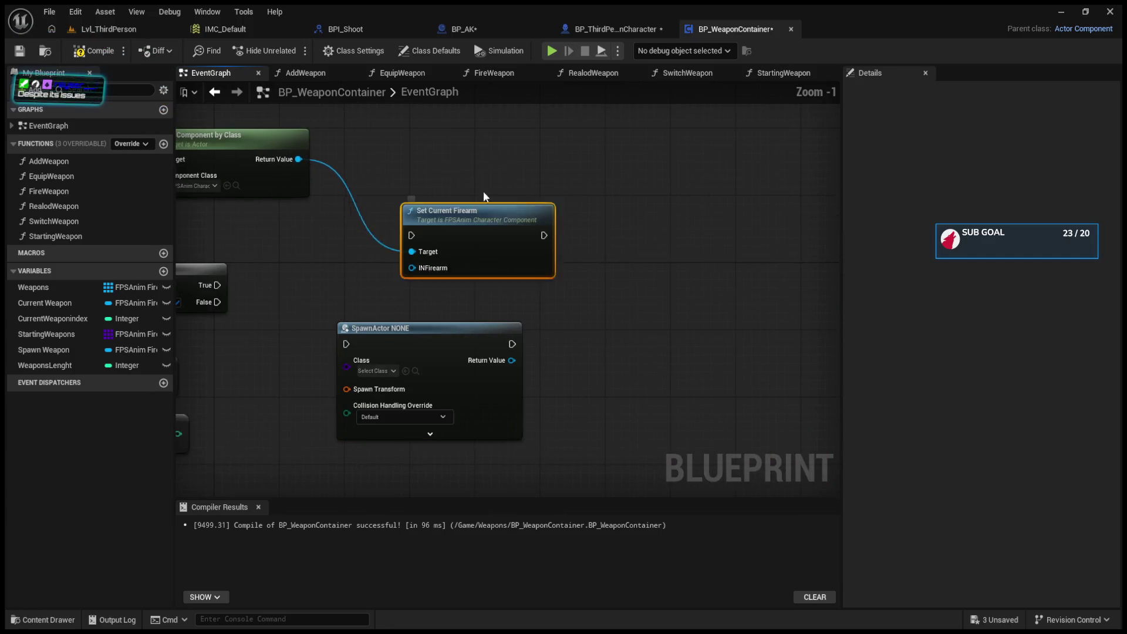
pyautogui.moveTo(469, 240); pyautogui.dragTo(478, 174)
pyautogui.moveTo(421, 332); pyautogui.dragTo(407, 319)
pyautogui.moveTo(302, 283); pyautogui.dragTo(513, 286)
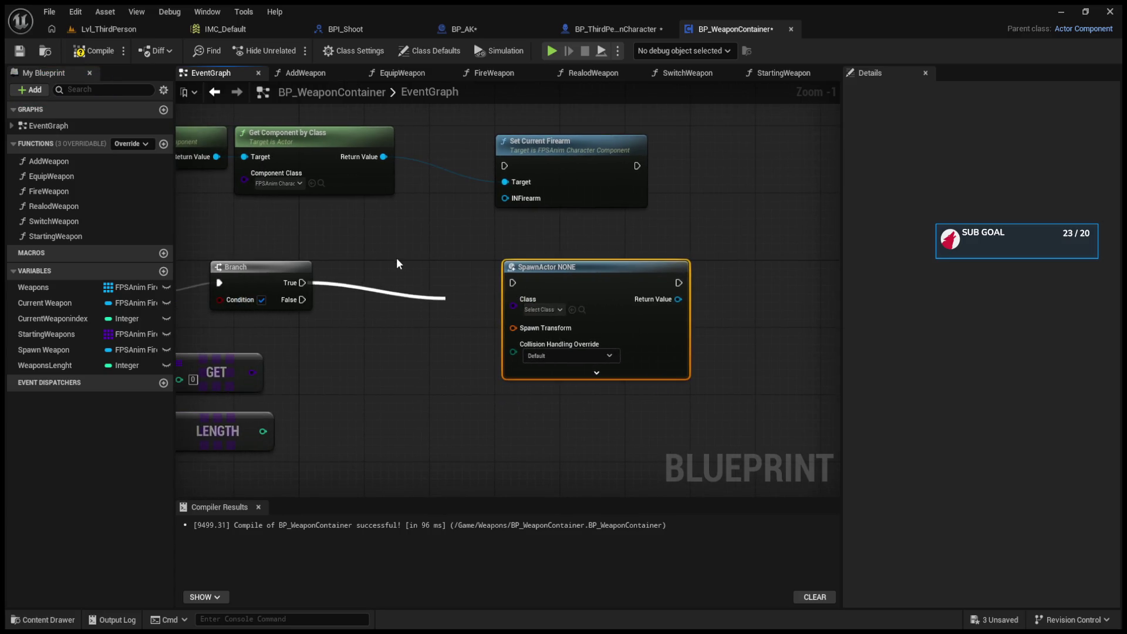
pyautogui.moveTo(382, 272); pyautogui.dragTo(629, 284)
pyautogui.moveTo(494, 328); pyautogui.dragTo(464, 283)
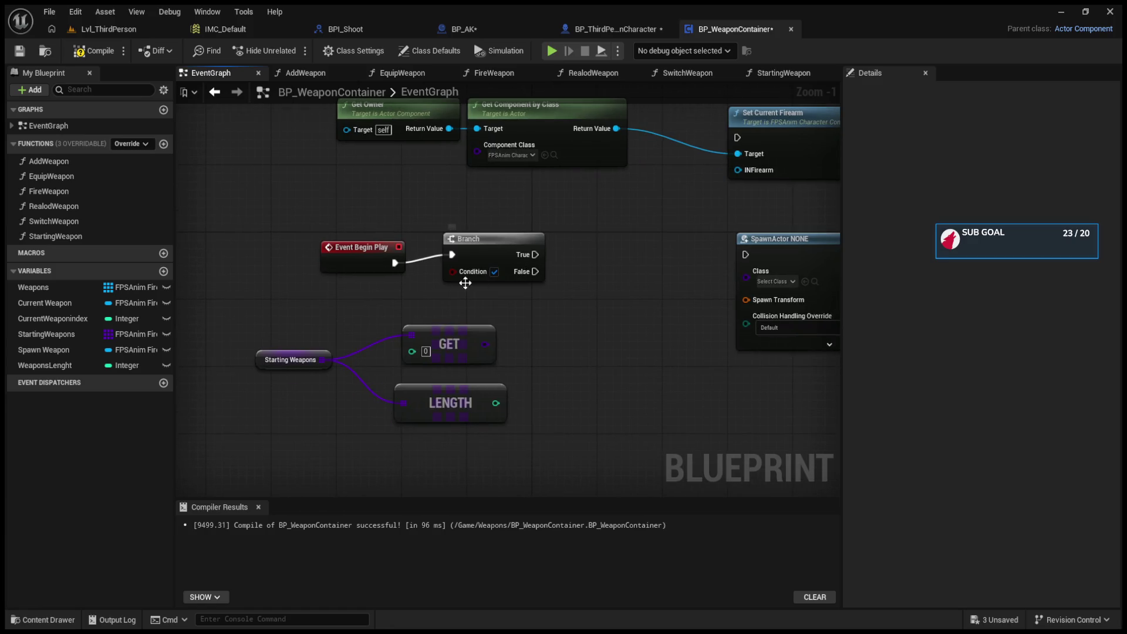
# Step: Wire Starting Weapons LENGTH > 0 into the Branch condition and the first entry into SpawnActor's Class
pyautogui.moveTo(496, 402)
pyautogui.mouseDown()
pyautogui.moveTo(552, 381)
pyautogui.moveTo(462, 276)
pyautogui.mouseUp()
pyautogui.write('>')
pyautogui.press('Return')
pyautogui.moveTo(522, 253); pyautogui.dragTo(745, 255)
pyautogui.moveTo(732, 311); pyautogui.dragTo(561, 291)
pyautogui.moveTo(645, 235); pyautogui.dragTo(685, 235)
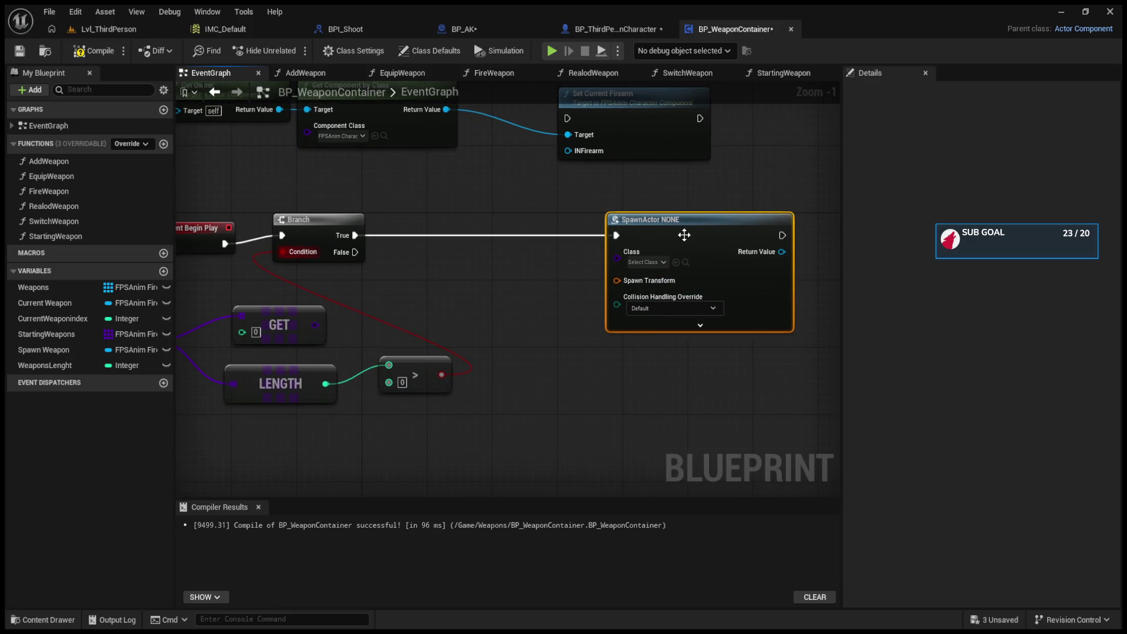
pyautogui.moveTo(315, 325); pyautogui.dragTo(620, 263)
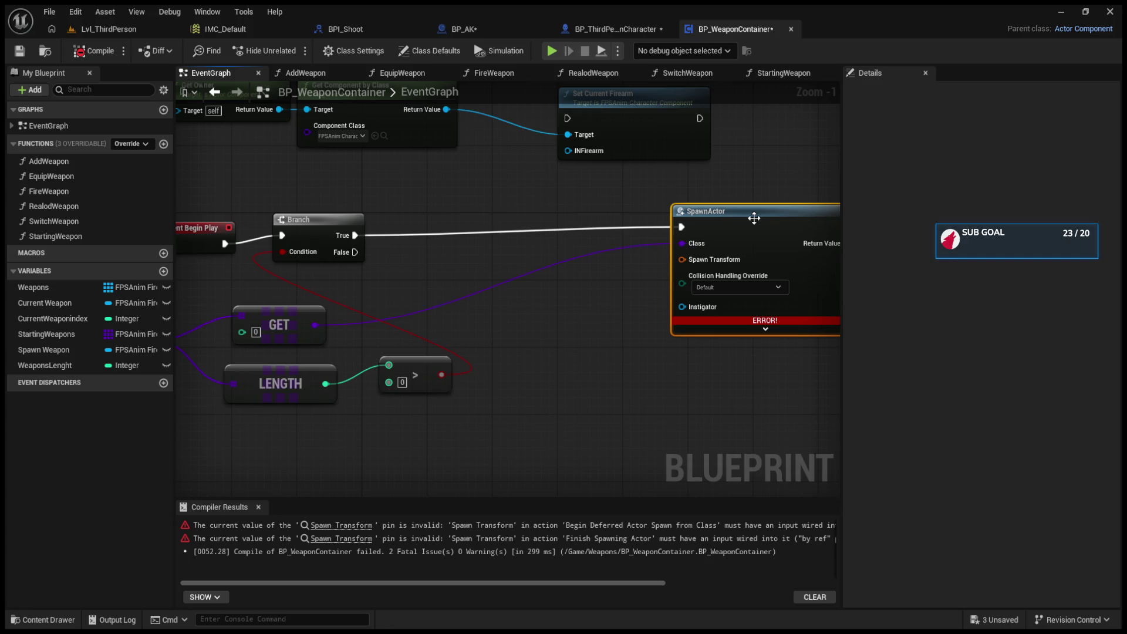
pyautogui.click(670, 74)
pyautogui.click(593, 73)
pyautogui.click(493, 73)
pyautogui.click(410, 73)
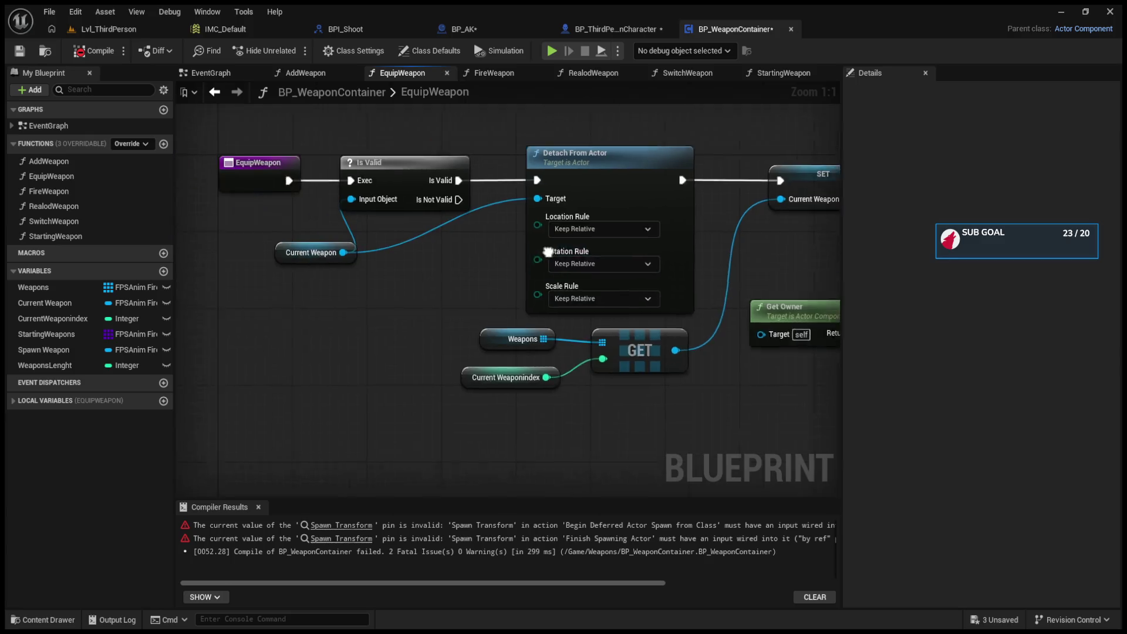
pyautogui.click(403, 260)
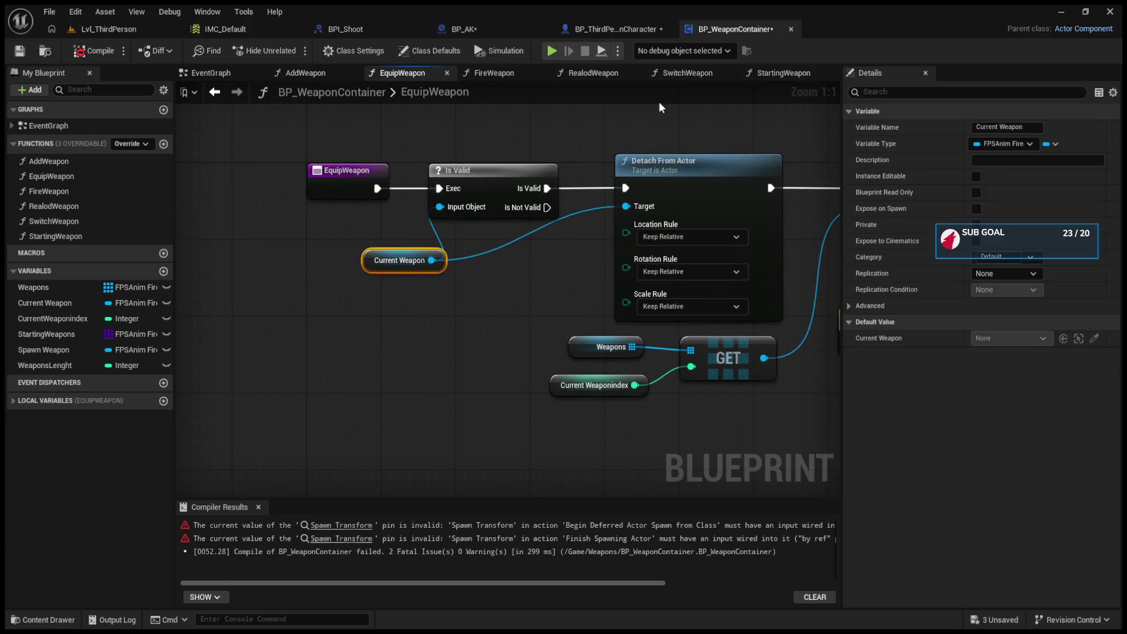
pyautogui.click(690, 71)
pyautogui.click(770, 73)
pyautogui.click(687, 73)
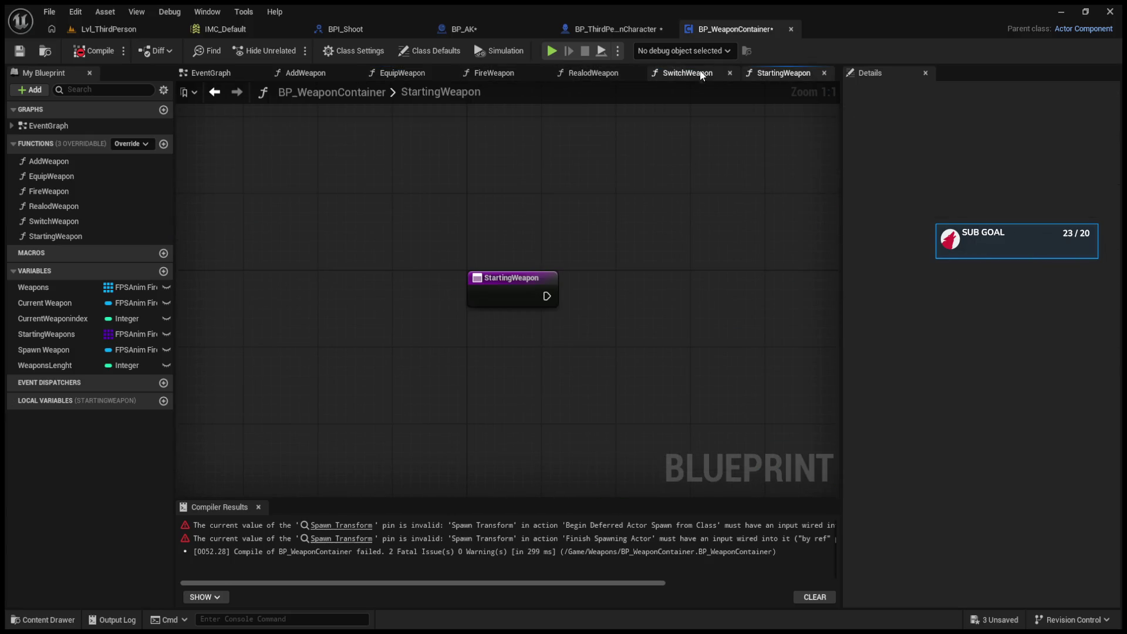
pyautogui.click(555, 70)
pyautogui.click(495, 74)
pyautogui.click(399, 72)
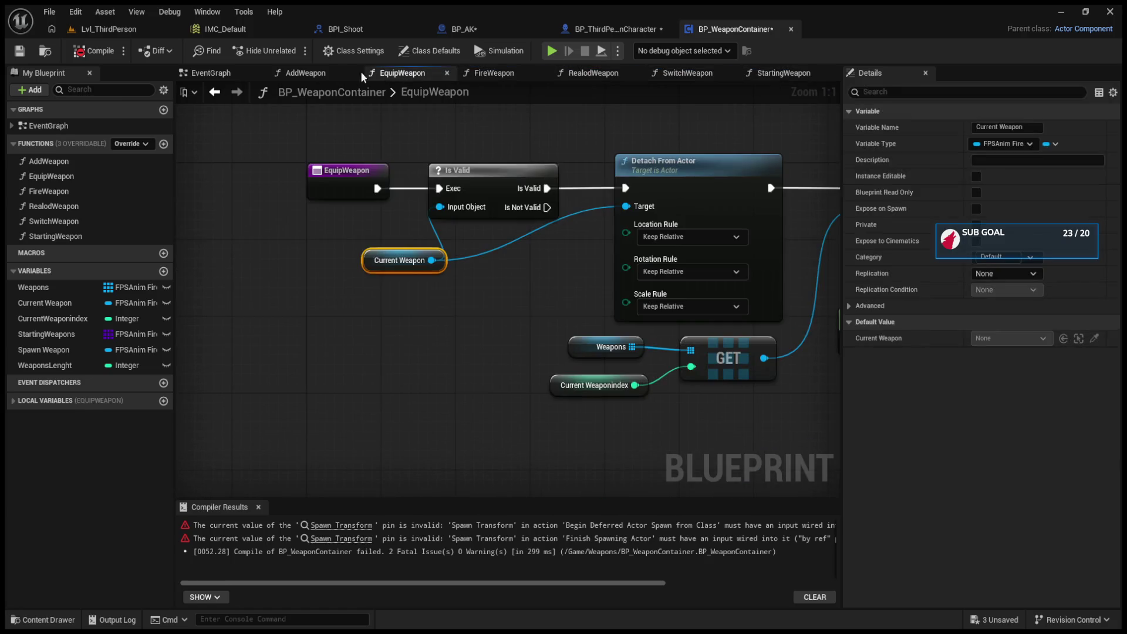
pyautogui.click(304, 73)
pyautogui.moveTo(318, 285); pyautogui.dragTo(563, 278)
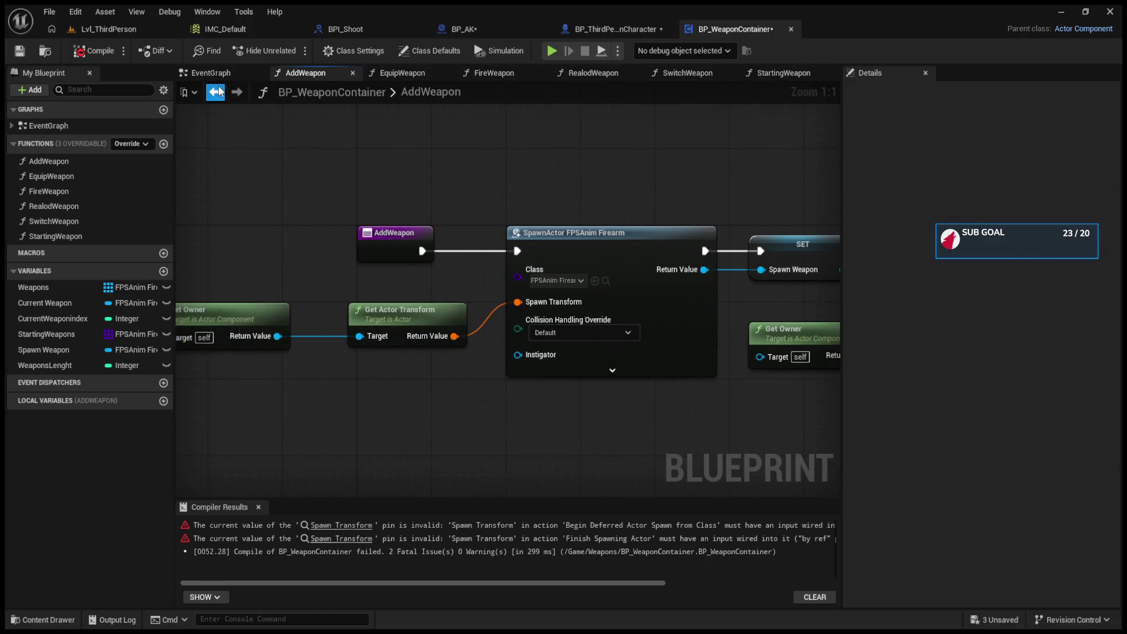
pyautogui.click(215, 91)
pyautogui.click(510, 70)
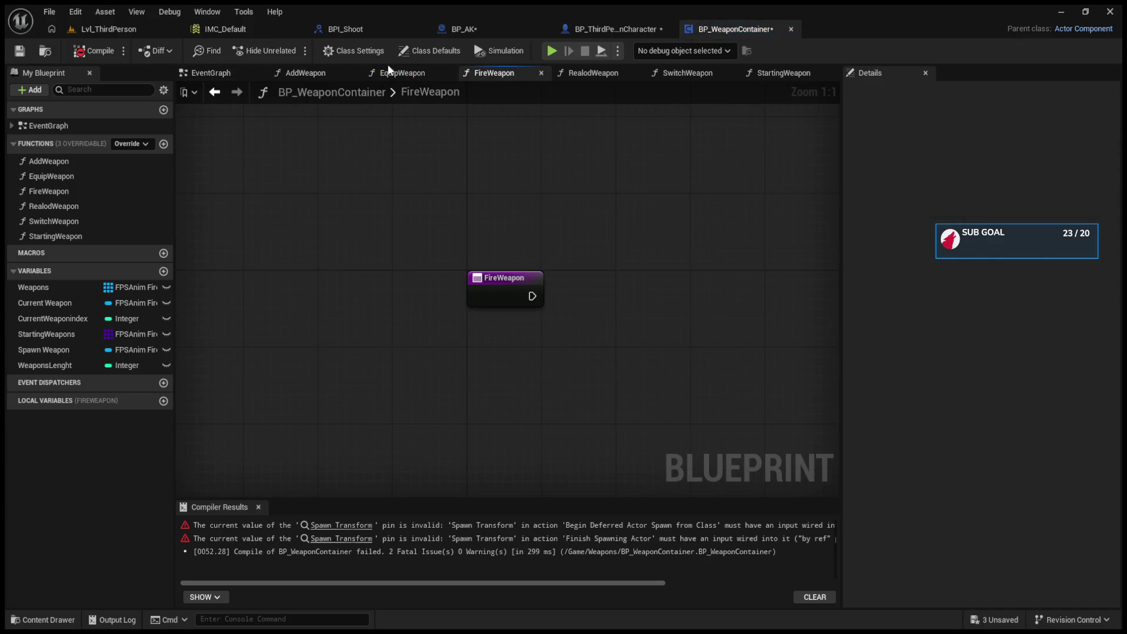
pyautogui.click(399, 73)
pyautogui.moveTo(821, 390)
pyautogui.mouseDown()
pyautogui.moveTo(551, 389)
pyautogui.moveTo(847, 383)
pyautogui.mouseUp()
pyautogui.scroll(-2, 610, 405)
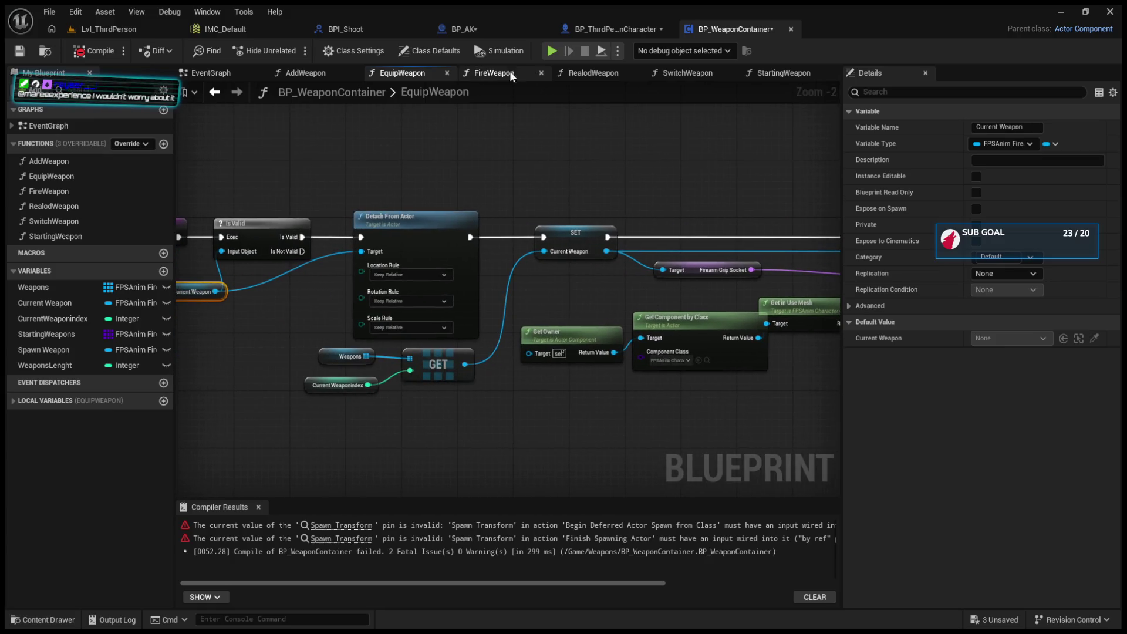
pyautogui.click(509, 71)
pyautogui.click(594, 73)
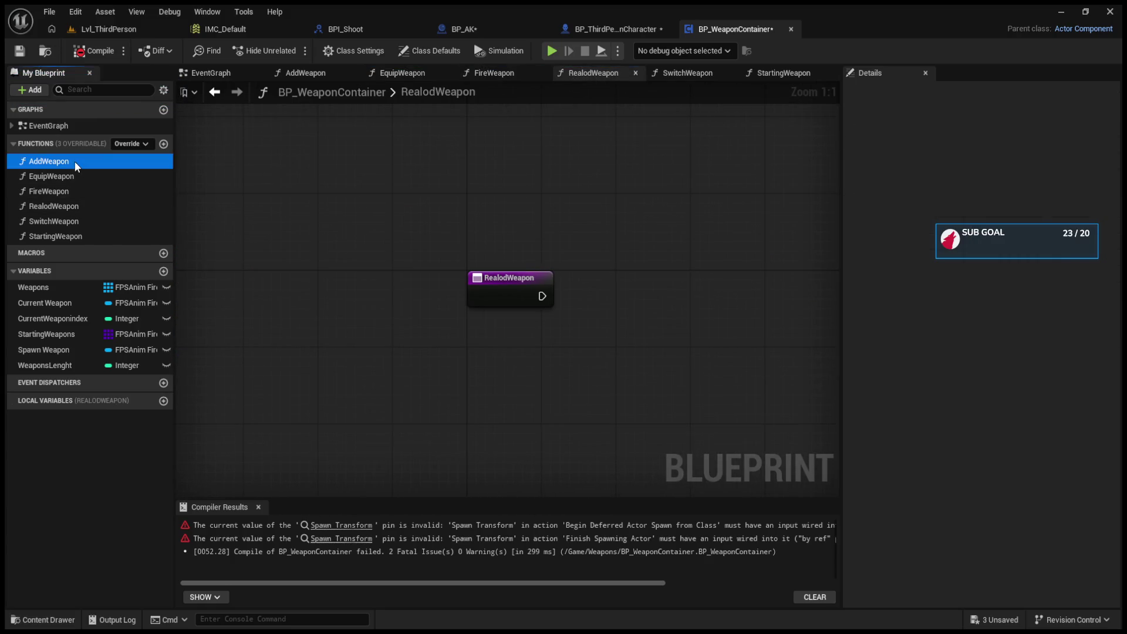
pyautogui.doubleClick(75, 161)
pyautogui.scroll(-2, 404, 368)
pyautogui.scroll(1, 392, 365)
pyautogui.moveTo(240, 286); pyautogui.dragTo(556, 387)
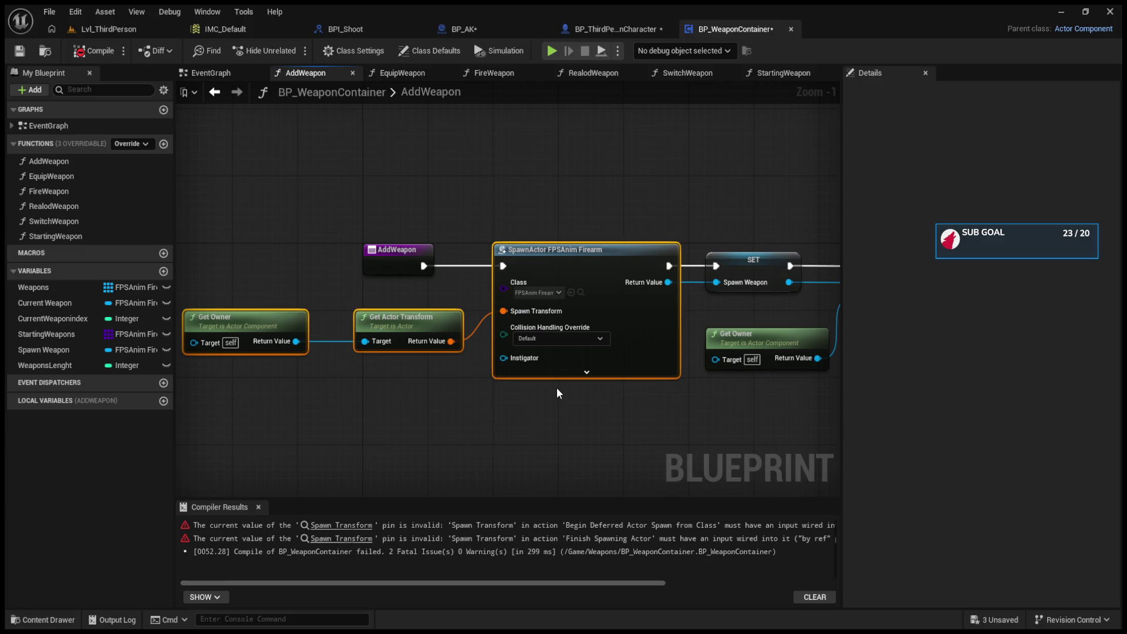
pyautogui.moveTo(557, 387)
pyautogui.mouseDown()
pyautogui.moveTo(506, 411)
pyautogui.moveTo(437, 397)
pyautogui.moveTo(467, 408)
pyautogui.moveTo(716, 399)
pyautogui.moveTo(548, 391)
pyautogui.mouseUp()
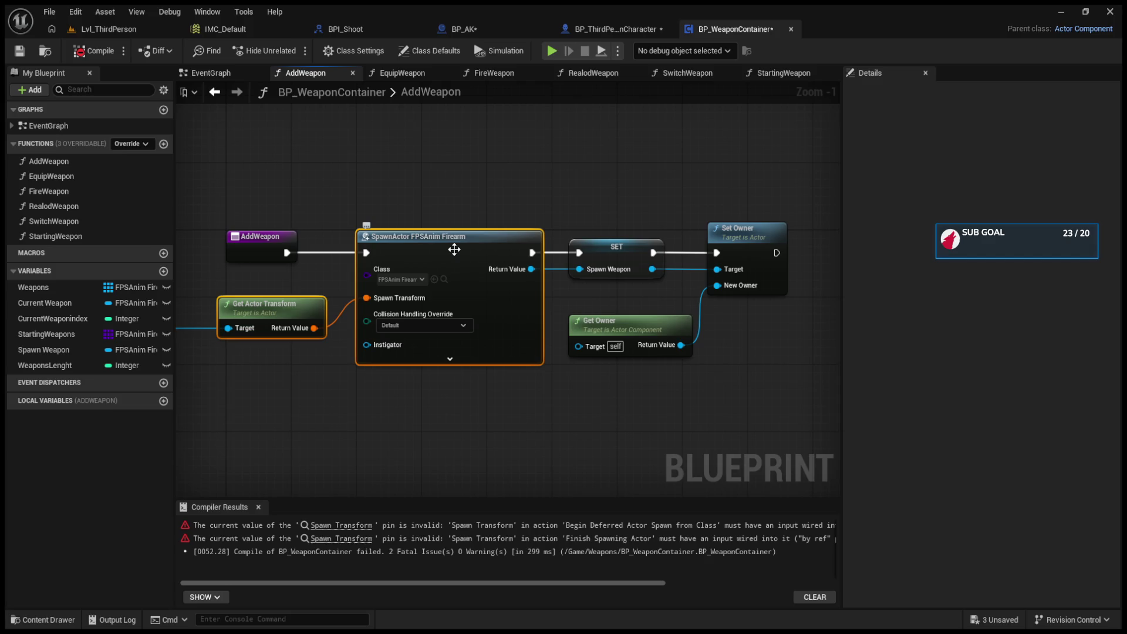
pyautogui.scroll(1, 454, 249)
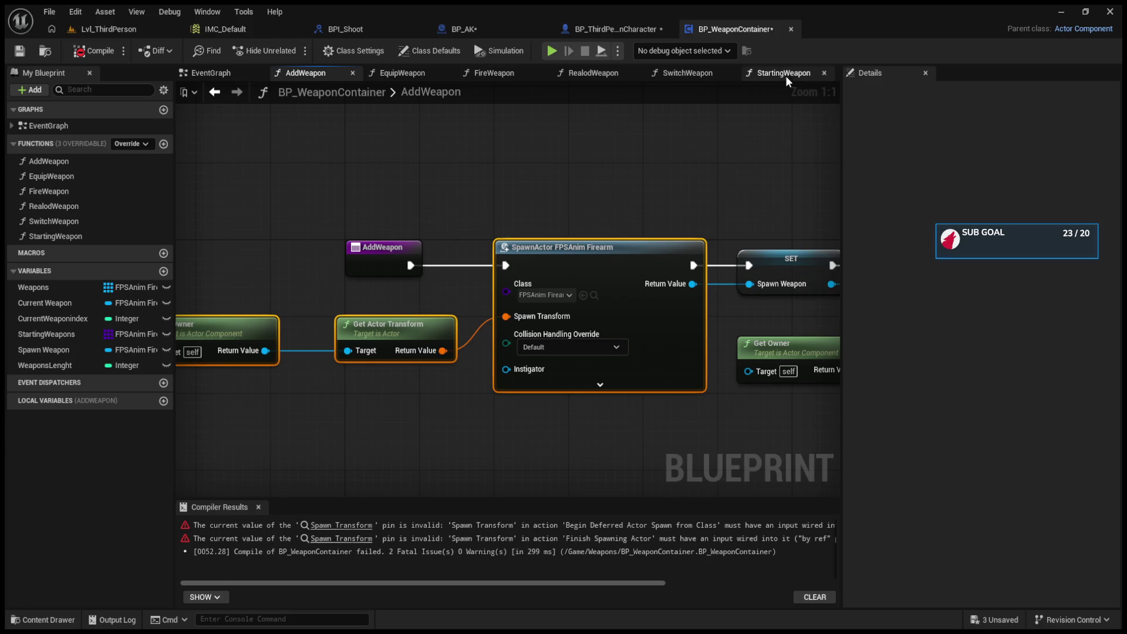
pyautogui.click(223, 76)
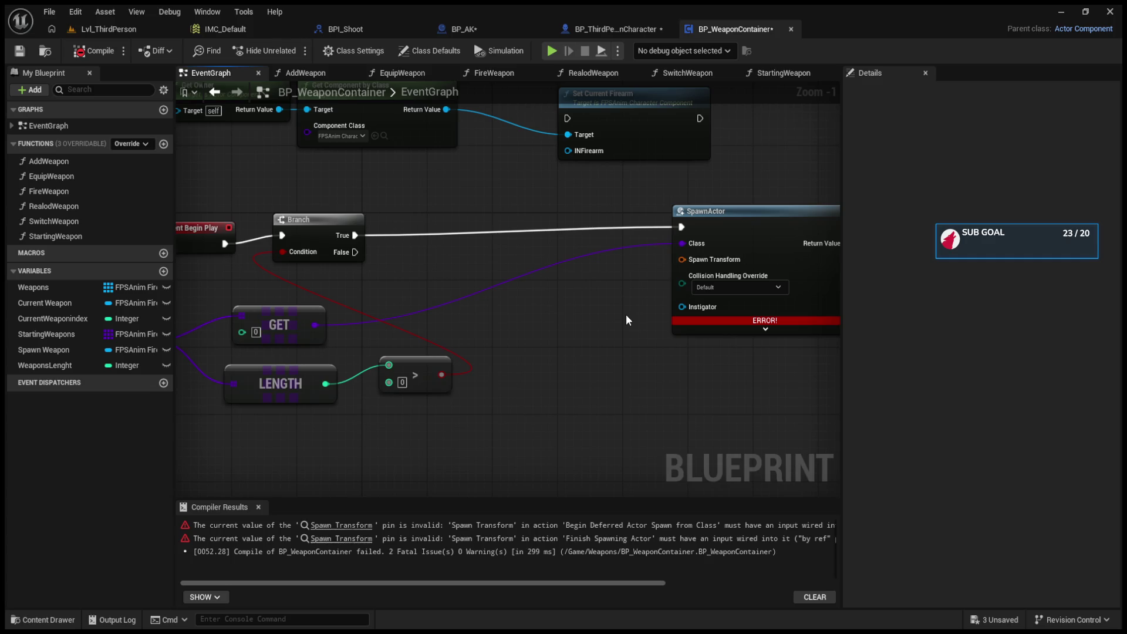
# Step: Inspect SpawnActor's advanced pins and compare against the character blueprint's weapon spawning
pyautogui.click(765, 329)
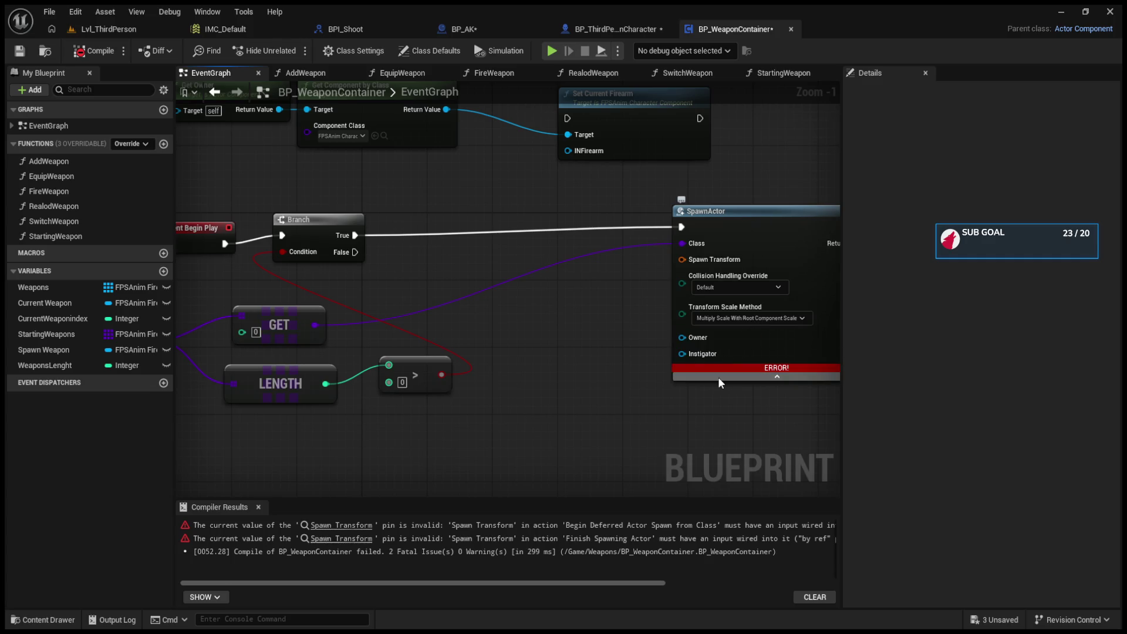
pyautogui.click(697, 376)
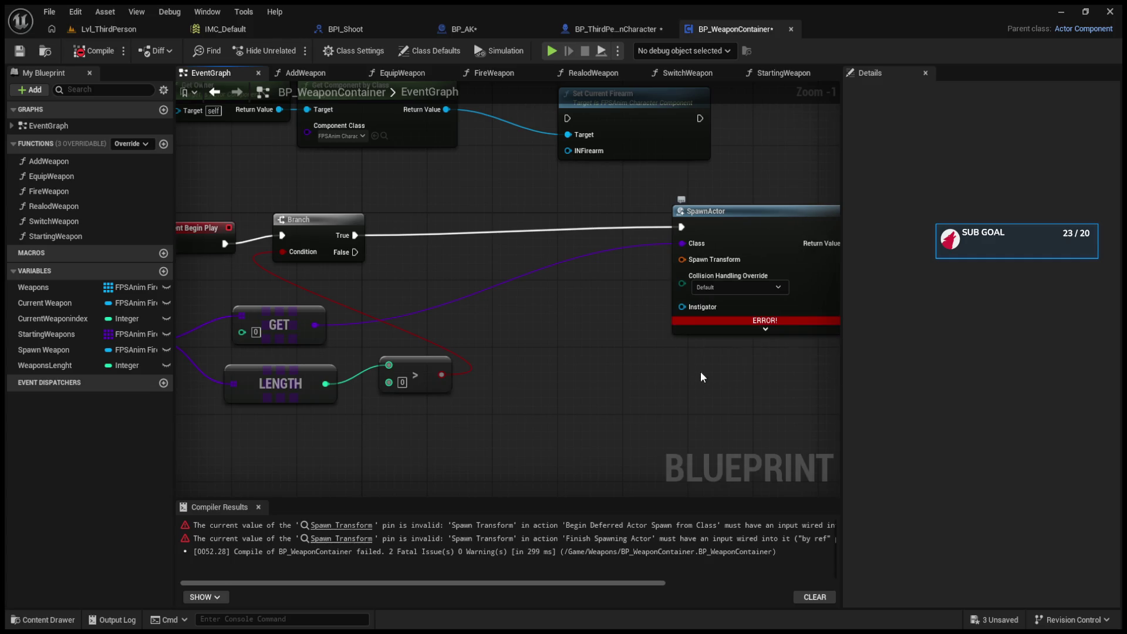
pyautogui.click(612, 29)
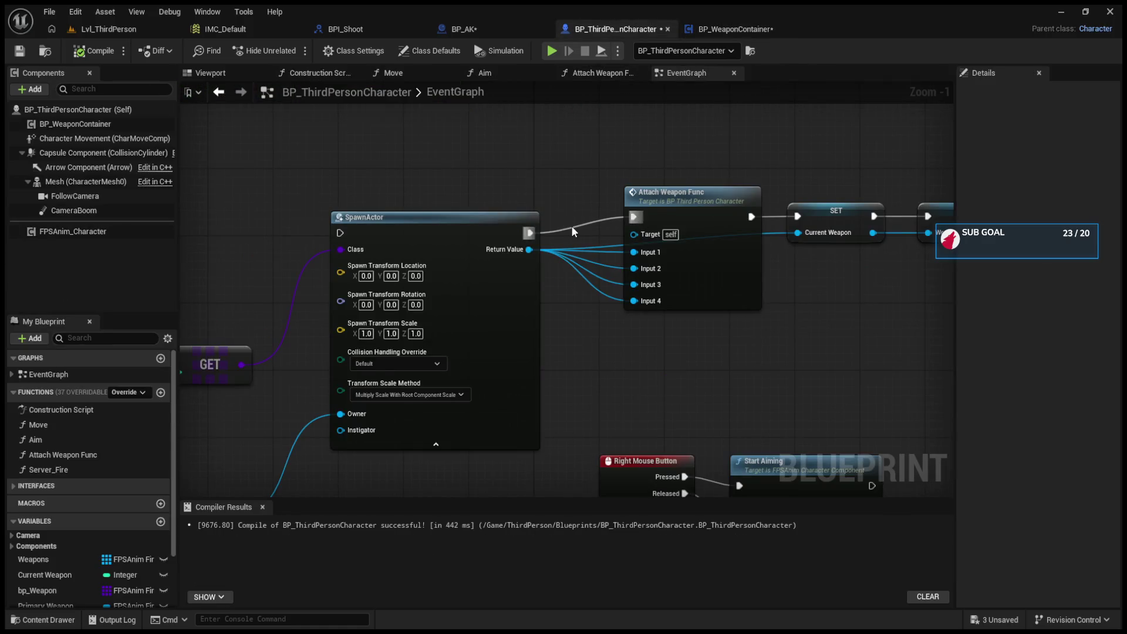
pyautogui.click(712, 31)
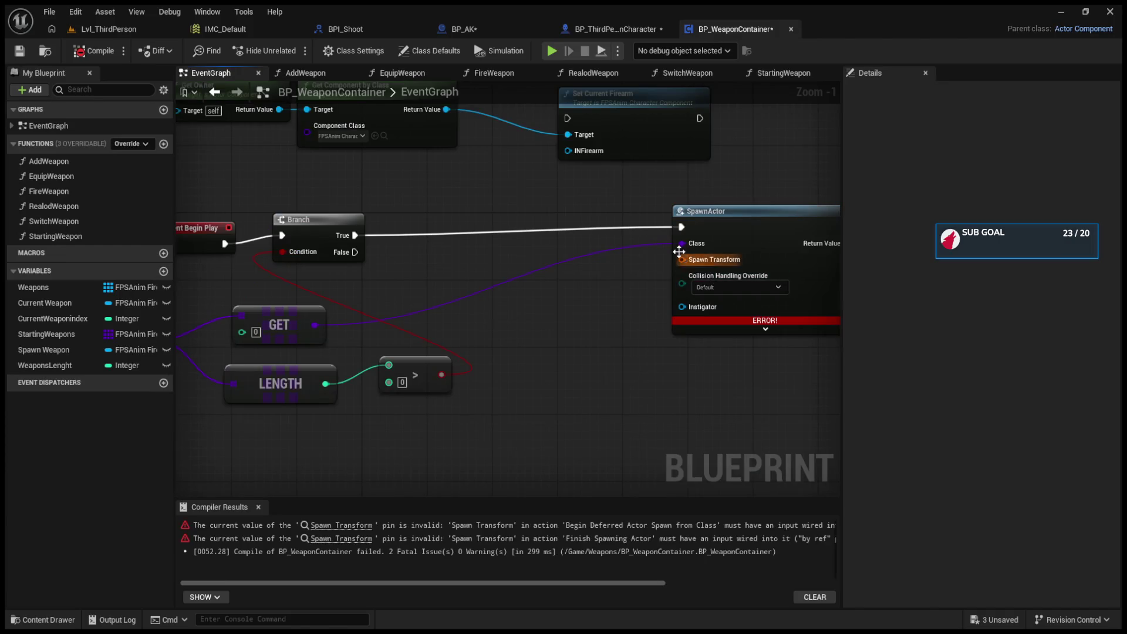
# Step: Split SpawnActor's Spawn Transform pin, compile, and view the character's SpawnActor owner wiring
pyautogui.rightClick(683, 259)
pyautogui.click(703, 311)
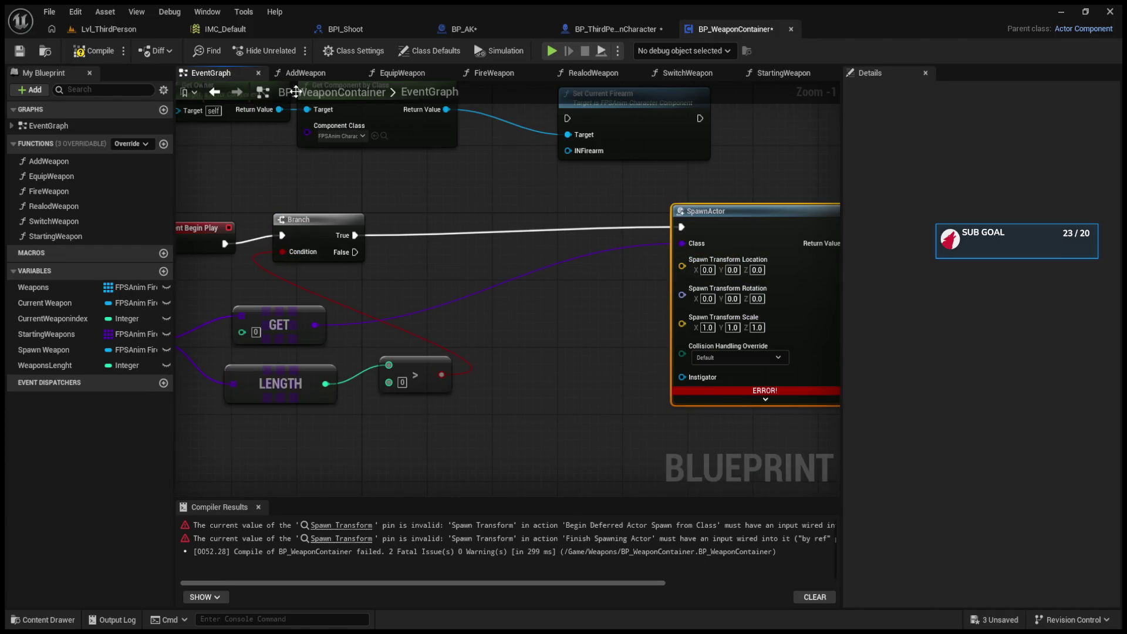
pyautogui.click(90, 50)
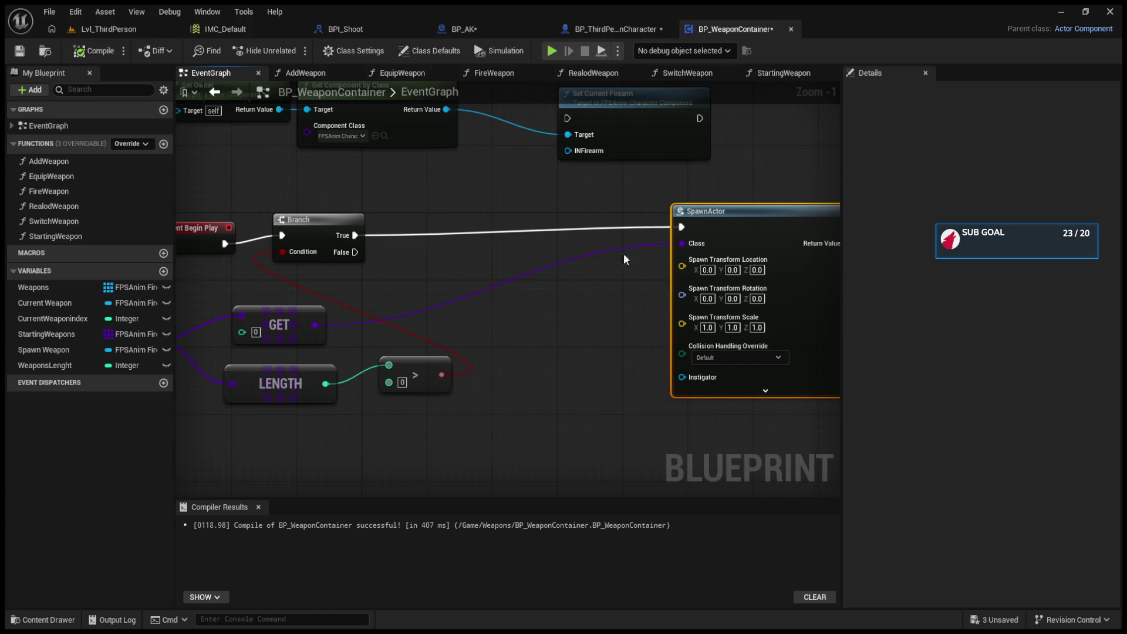
pyautogui.click(604, 25)
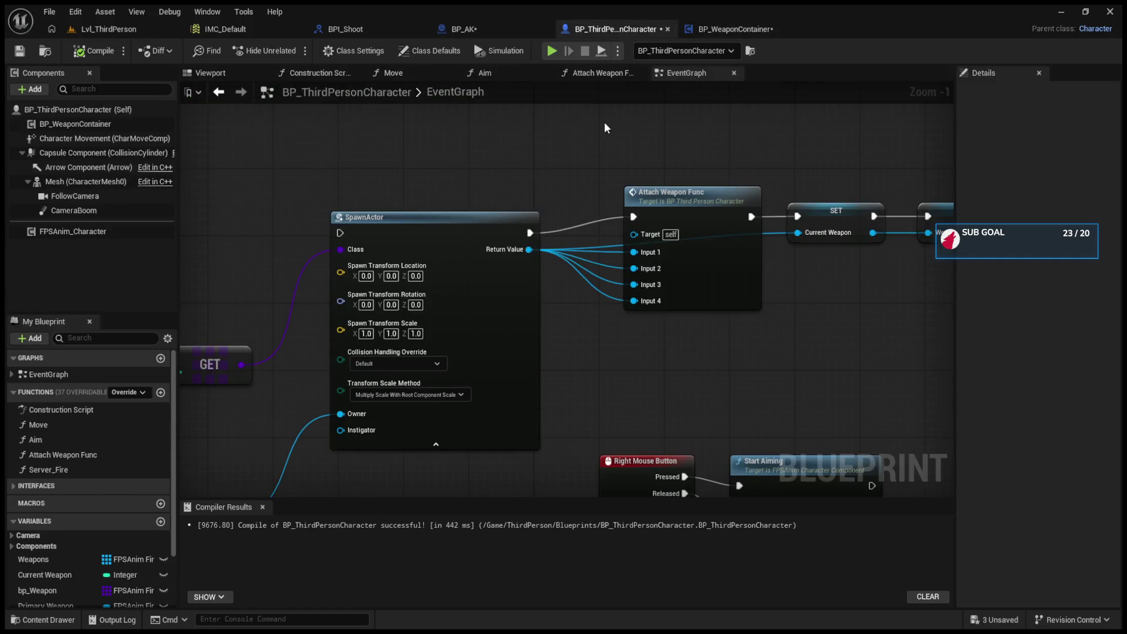
pyautogui.moveTo(593, 140); pyautogui.dragTo(669, 101)
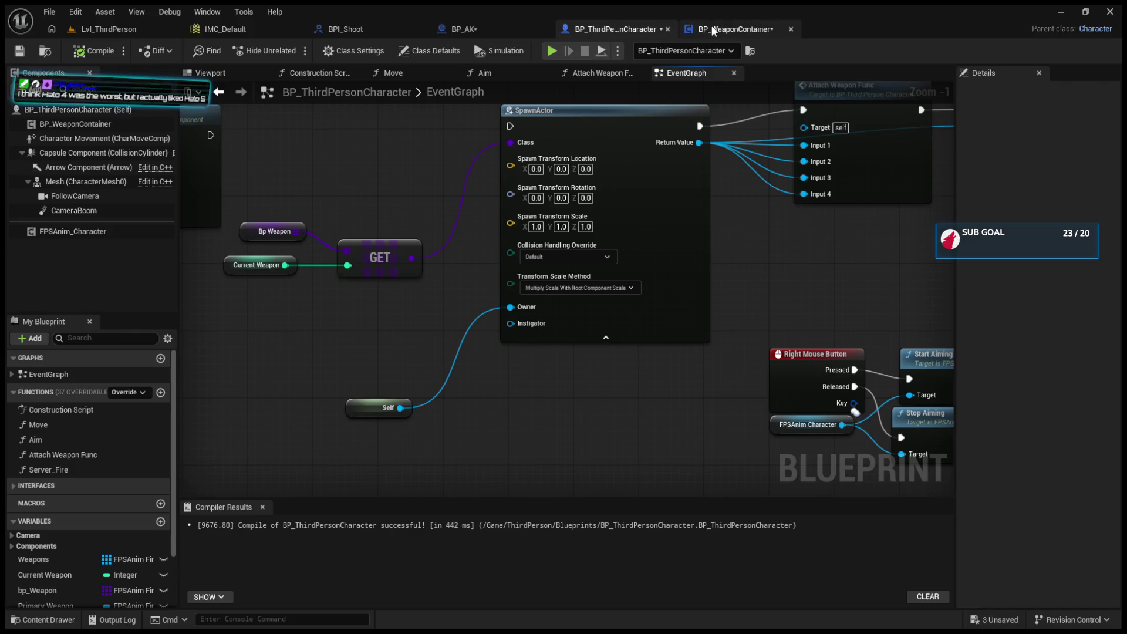
# Step: Place a Get Owner node off SpawnActor's Instigator pin in the container's EventGraph
pyautogui.click(710, 27)
pyautogui.moveTo(680, 379)
pyautogui.mouseDown()
pyautogui.moveTo(526, 386)
pyautogui.moveTo(462, 427)
pyautogui.mouseUp()
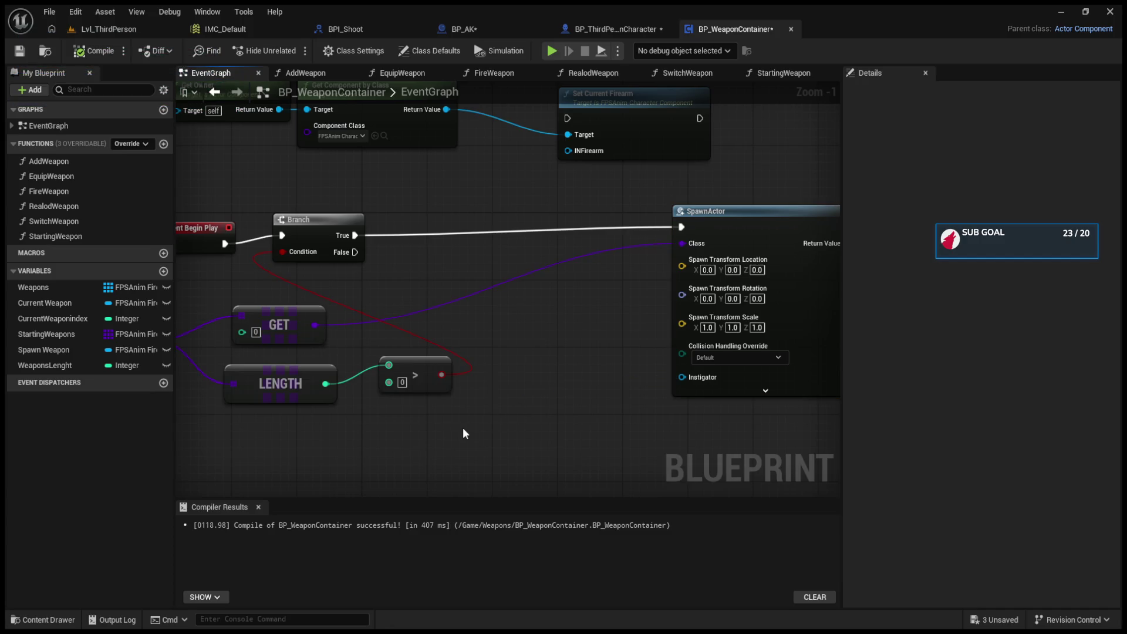
pyautogui.hotkey('ctrl', 'v')
pyautogui.moveTo(572, 453)
pyautogui.mouseDown()
pyautogui.moveTo(642, 361)
pyautogui.moveTo(694, 382)
pyautogui.moveTo(625, 406)
pyautogui.moveTo(566, 414)
pyautogui.moveTo(563, 403)
pyautogui.mouseUp()
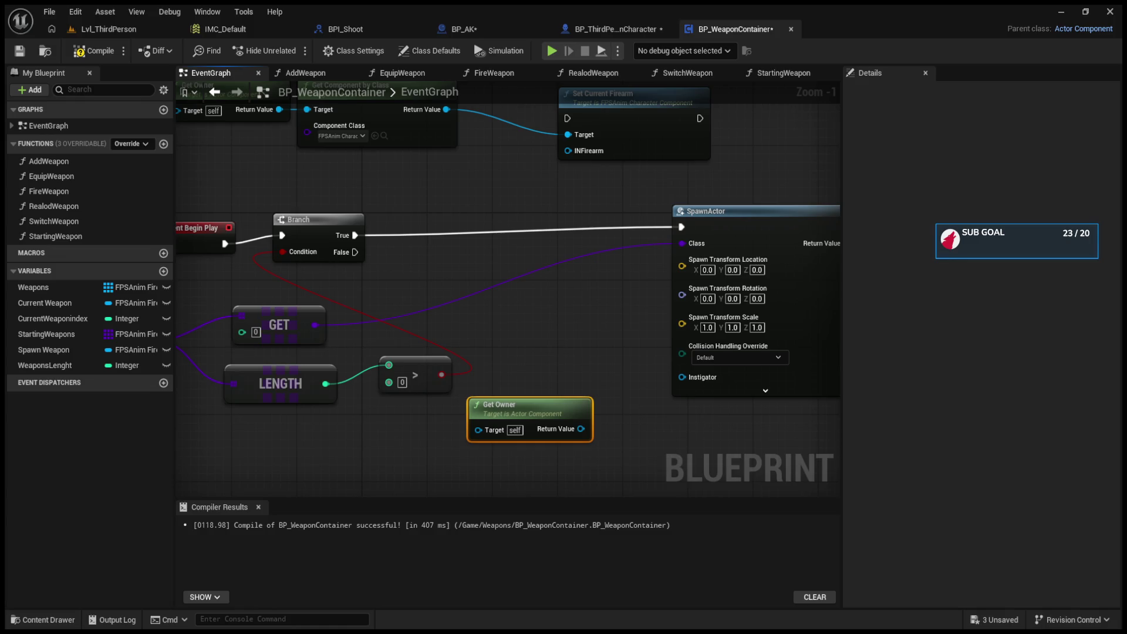
# Step: Tidy the Event BeginPlay starting-weapon nodes: GET, LENGTH, comparison and Branch
pyautogui.scroll(-5, 499, 282)
pyautogui.scroll(5, 504, 296)
pyautogui.click(504, 294)
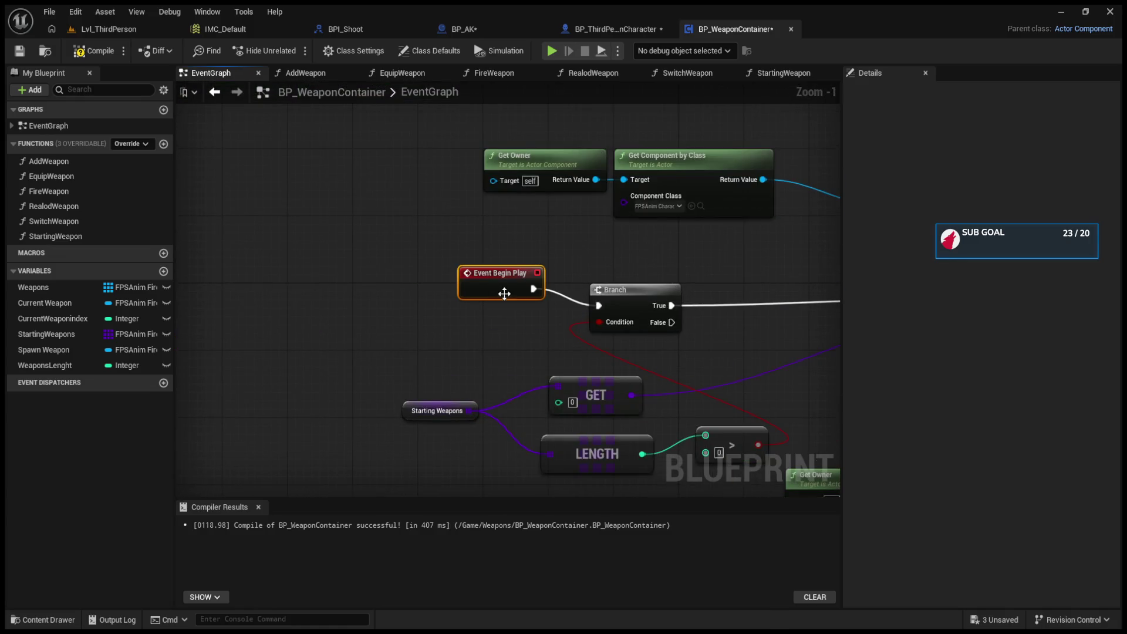
pyautogui.moveTo(505, 293); pyautogui.dragTo(426, 229)
pyautogui.click(556, 297)
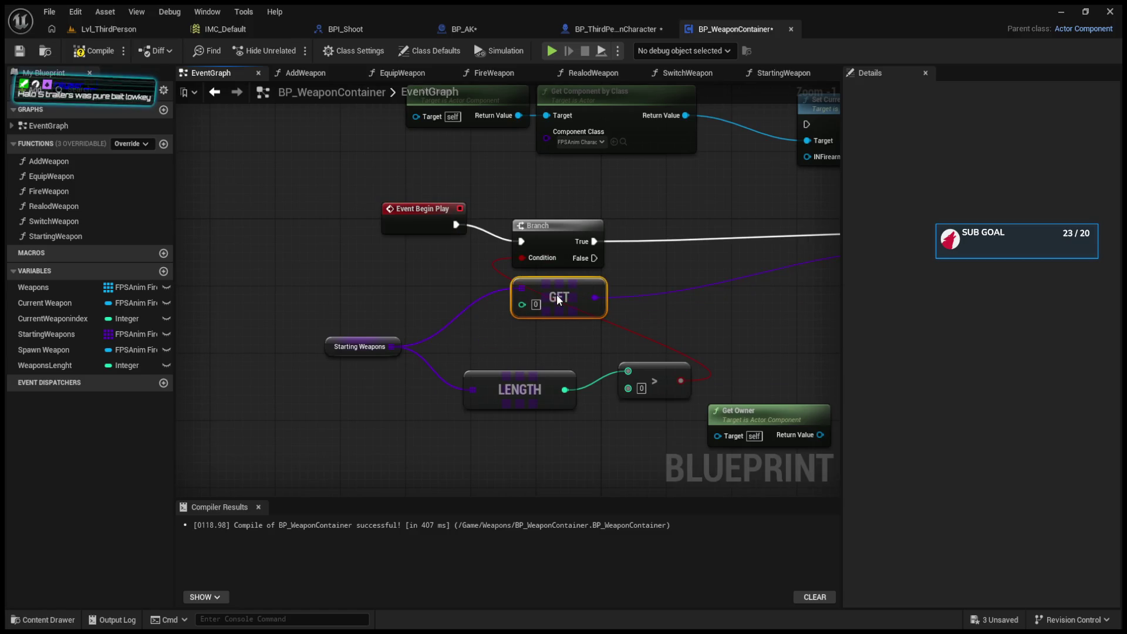
pyautogui.moveTo(530, 390); pyautogui.dragTo(563, 340)
pyautogui.moveTo(645, 389)
pyautogui.mouseDown()
pyautogui.moveTo(604, 412)
pyautogui.moveTo(528, 379)
pyautogui.mouseUp()
pyautogui.moveTo(551, 255); pyautogui.dragTo(736, 255)
# Step: Place Get Owner next to SpawnActor and wire its result toward the Instigator input
pyautogui.moveTo(540, 374)
pyautogui.mouseDown()
pyautogui.moveTo(563, 380)
pyautogui.moveTo(425, 385)
pyautogui.mouseUp()
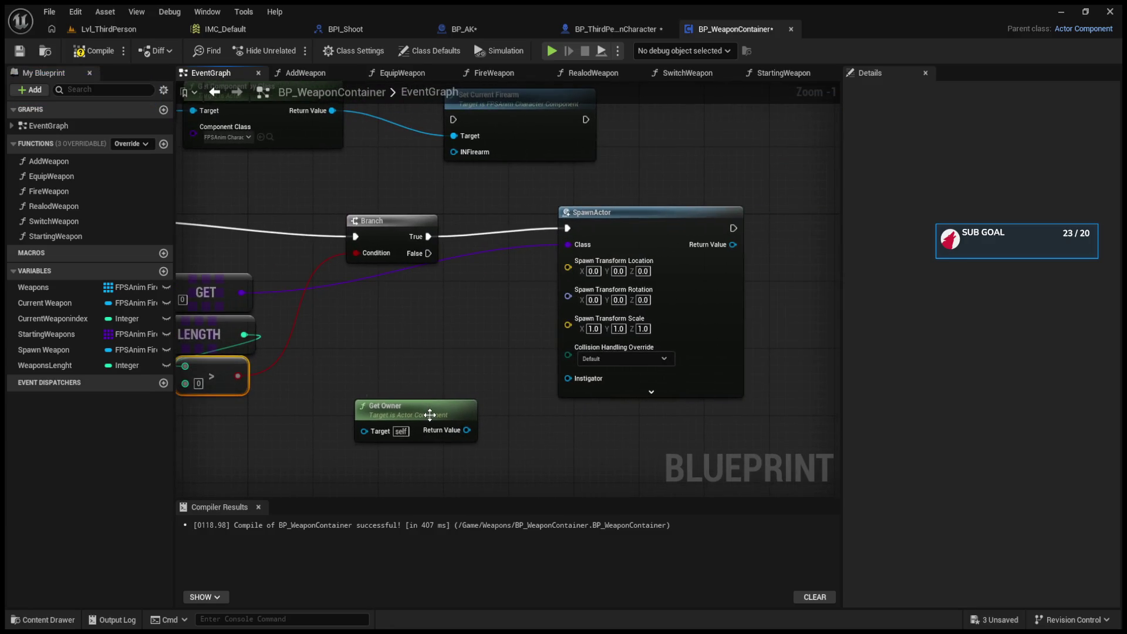
pyautogui.moveTo(568, 378); pyautogui.dragTo(435, 339)
pyautogui.moveTo(399, 414); pyautogui.dragTo(341, 371)
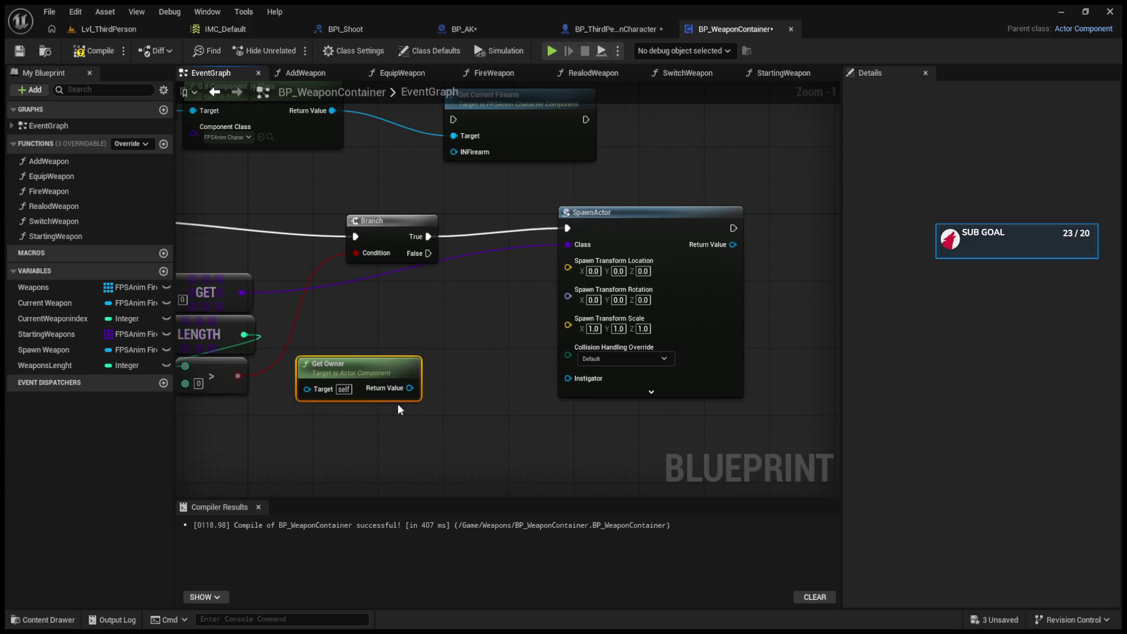
pyautogui.moveTo(410, 388)
pyautogui.mouseDown()
pyautogui.moveTo(635, 379)
pyautogui.moveTo(581, 377)
pyautogui.moveTo(541, 453)
pyautogui.moveTo(452, 368)
pyautogui.moveTo(469, 305)
pyautogui.mouseUp()
# Step: Review the character event graph and AddWeapon's Set Owner and Get Owner nodes before reaching SwitchWeapon
pyautogui.click(611, 28)
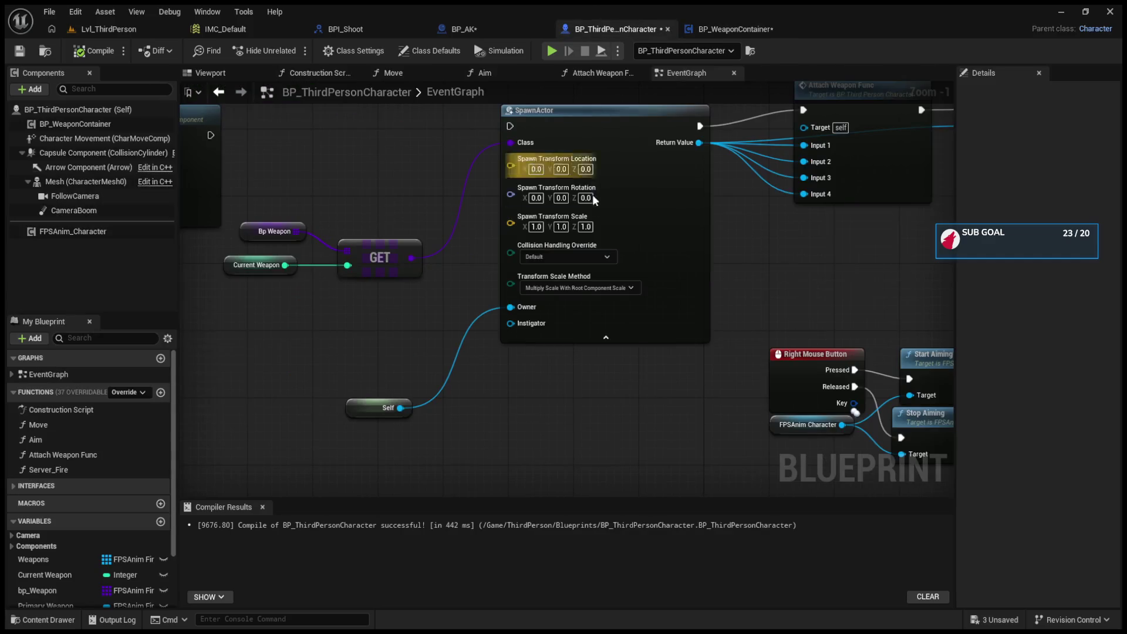
pyautogui.scroll(-3, 578, 352)
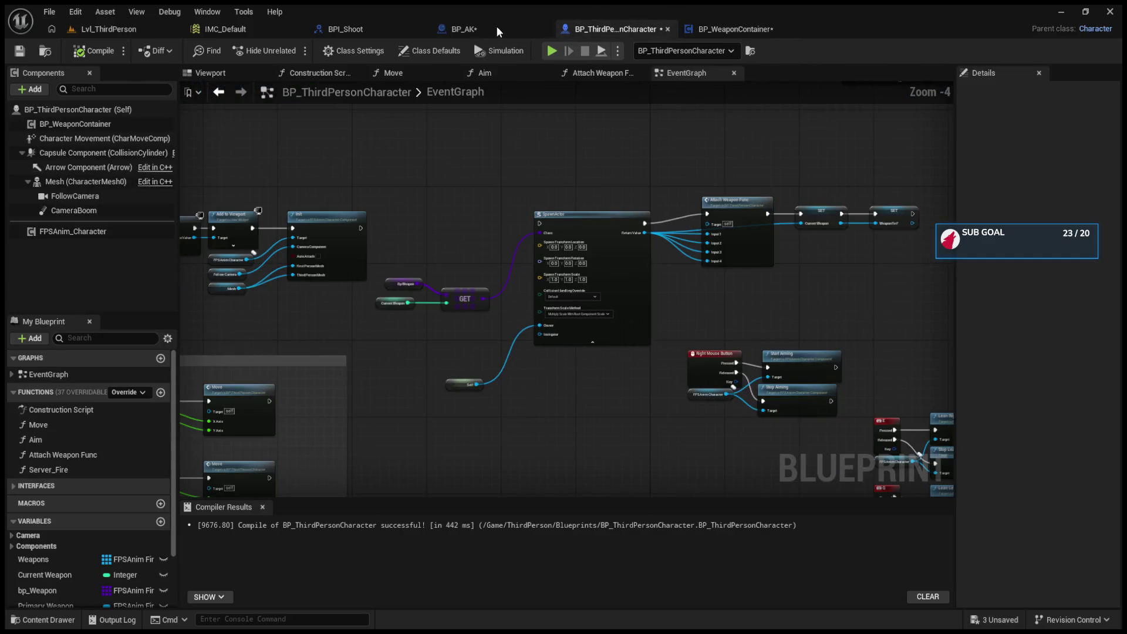
pyautogui.click(717, 28)
pyautogui.click(291, 78)
pyautogui.moveTo(380, 268); pyautogui.dragTo(101, 259)
pyautogui.click(550, 343)
pyautogui.click(680, 75)
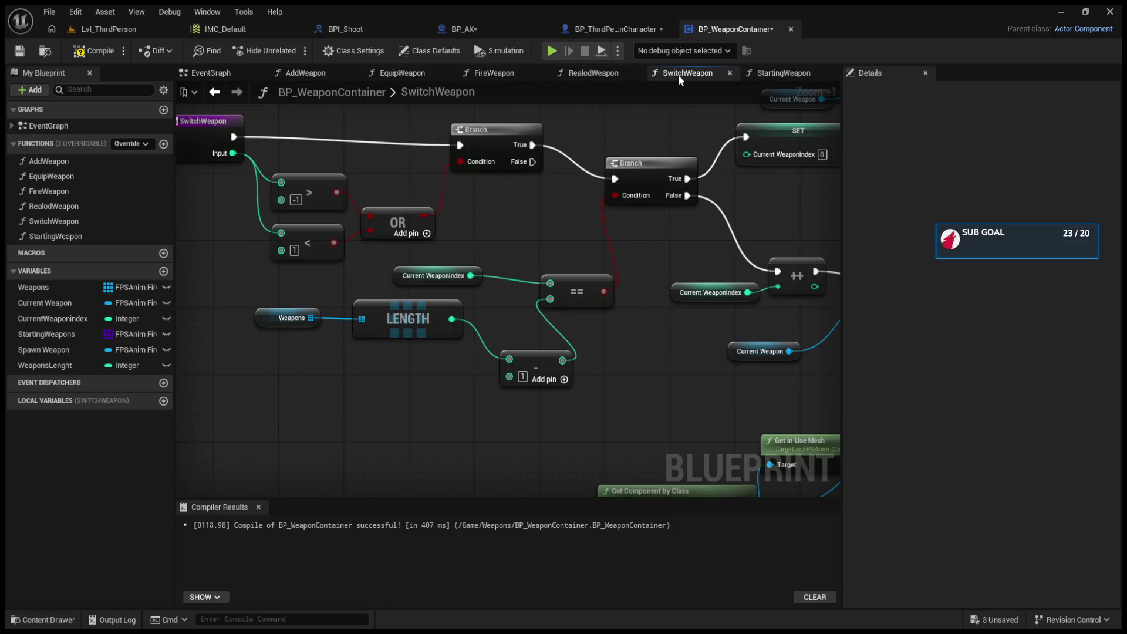
# Step: Copy Get Owner, Get Component by Class and Get in Use Mesh, trial-pasting them into StartingWeapon
pyautogui.moveTo(712, 234)
pyautogui.mouseDown()
pyautogui.moveTo(457, 168)
pyautogui.moveTo(509, 67)
pyautogui.mouseUp()
pyautogui.moveTo(234, 307); pyautogui.dragTo(650, 366)
pyautogui.moveTo(409, 270); pyautogui.dragTo(668, 354)
pyautogui.moveTo(464, 276); pyautogui.dragTo(614, 353)
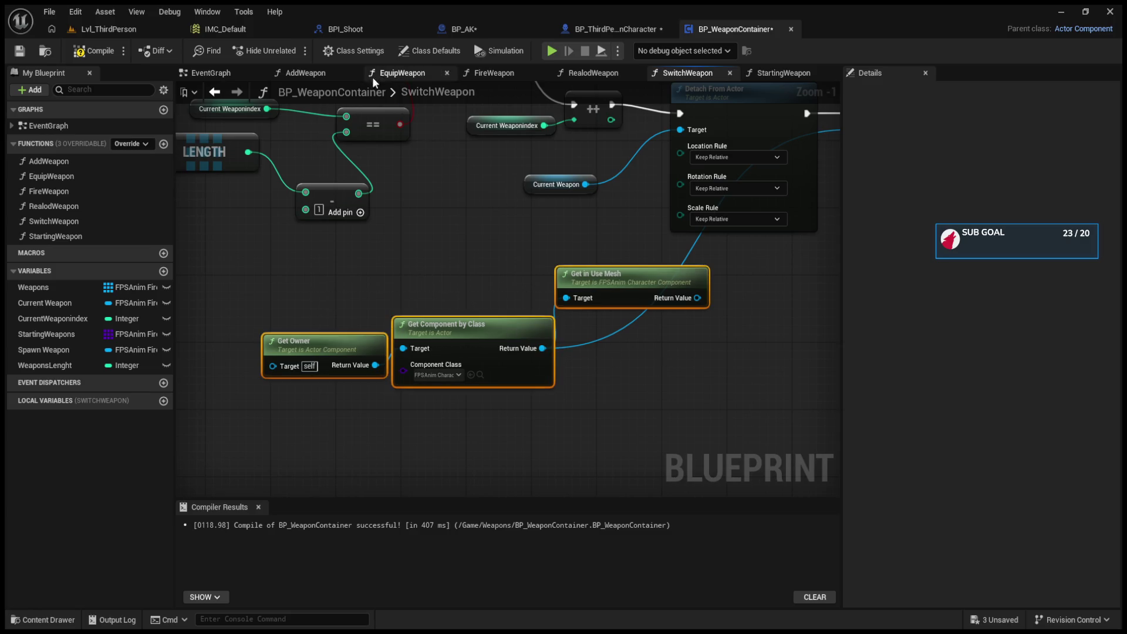
pyautogui.click(778, 73)
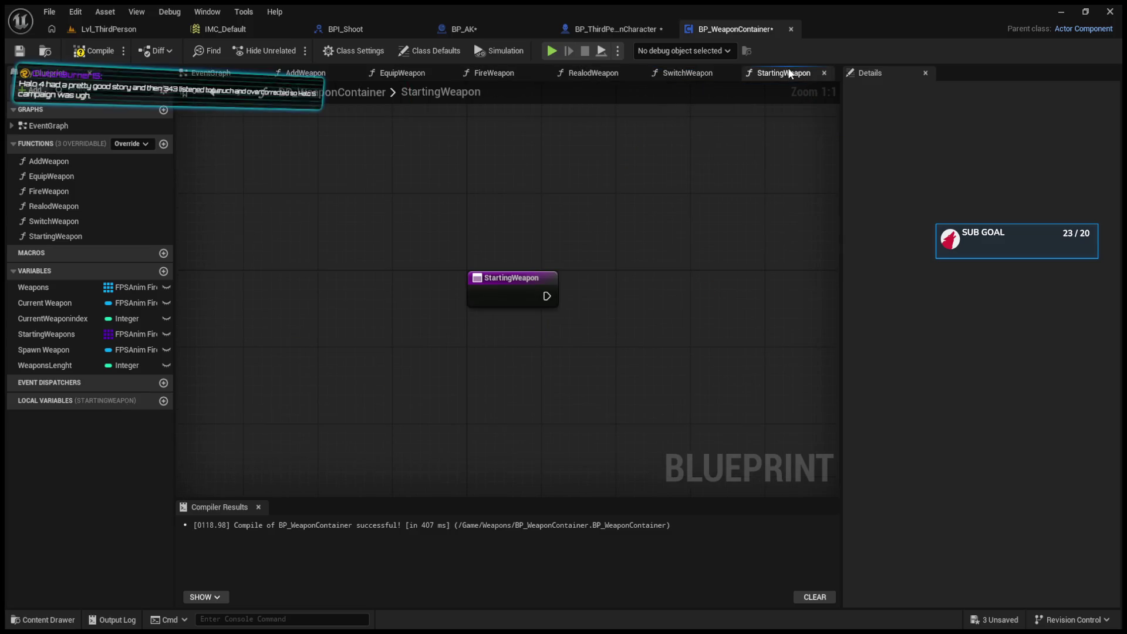
pyautogui.hotkey('ctrl', 'v')
pyautogui.moveTo(597, 343)
pyautogui.mouseDown()
pyautogui.moveTo(461, 314)
pyautogui.moveTo(496, 327)
pyautogui.mouseUp()
pyautogui.press('Delete')
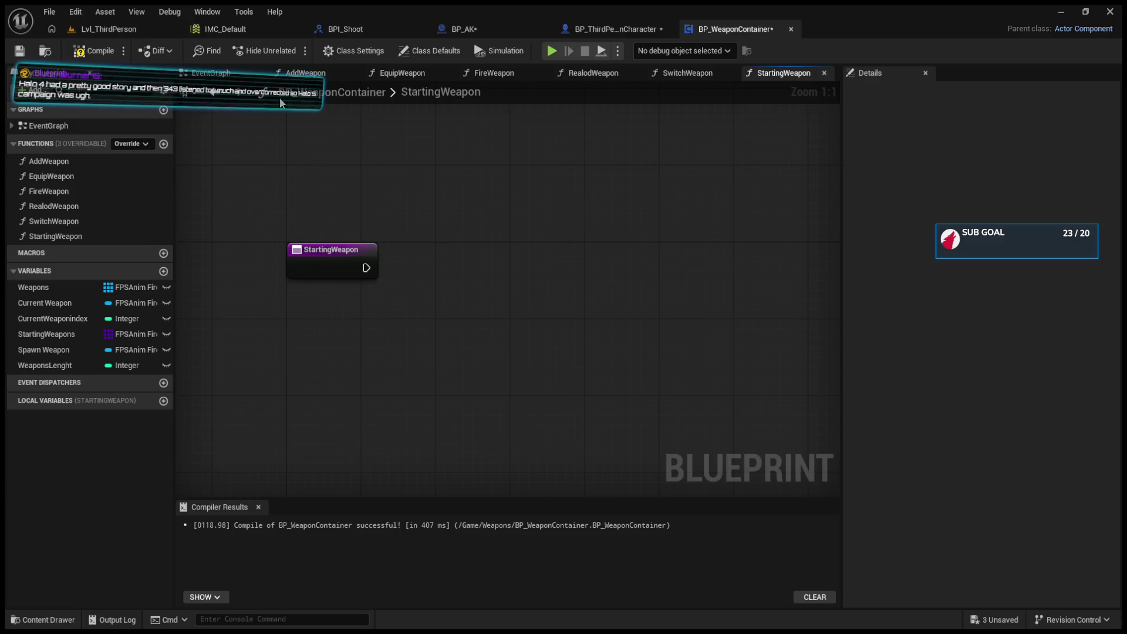
# Step: Paste the owner and mesh nodes into the EventGraph beside the rearranged Branch and SpawnActor
pyautogui.click(211, 72)
pyautogui.moveTo(420, 258); pyautogui.dragTo(386, 233)
pyautogui.moveTo(632, 237); pyautogui.dragTo(725, 191)
pyautogui.scroll(-5, 625, 294)
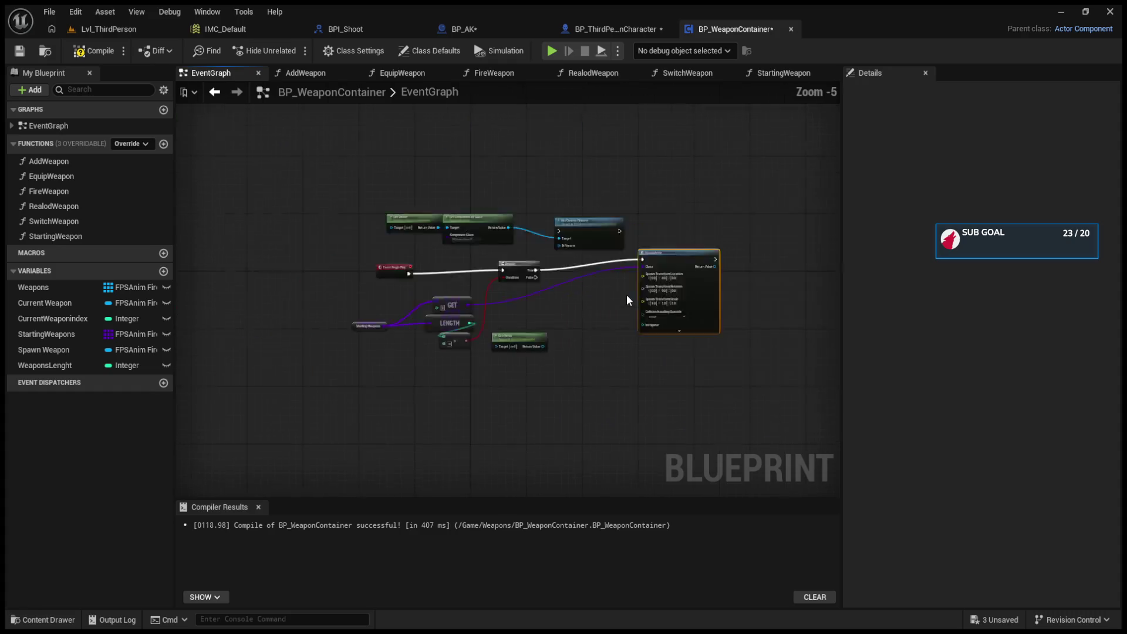
pyautogui.hotkey('ctrl', 'v')
pyautogui.scroll(3, 520, 330)
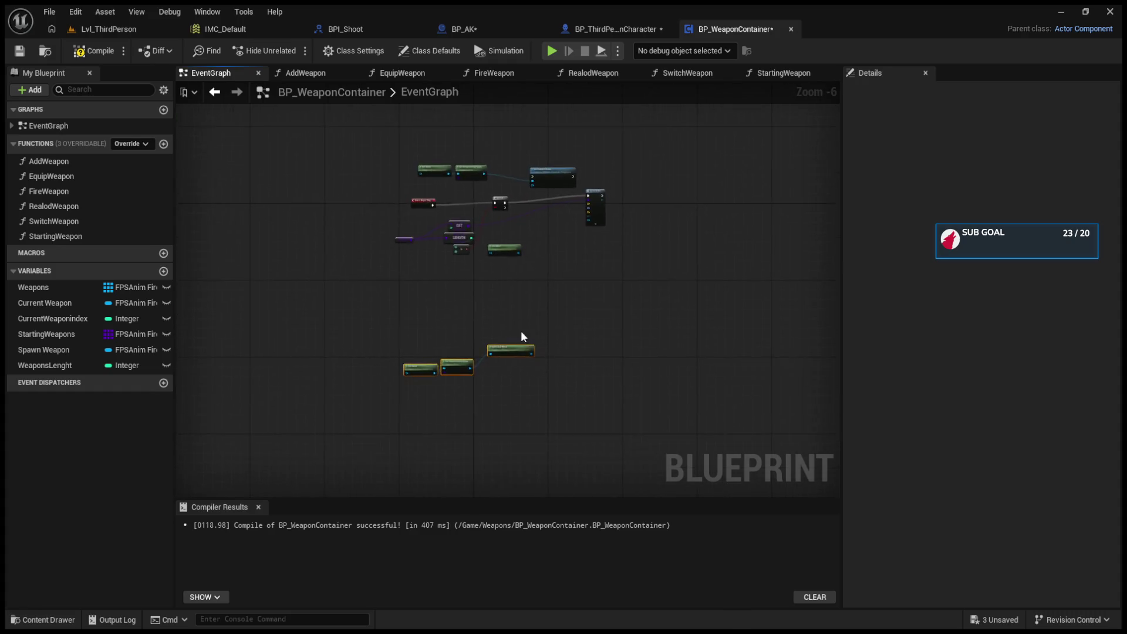
pyautogui.moveTo(505, 372); pyautogui.dragTo(544, 216)
pyautogui.scroll(-1, 576, 351)
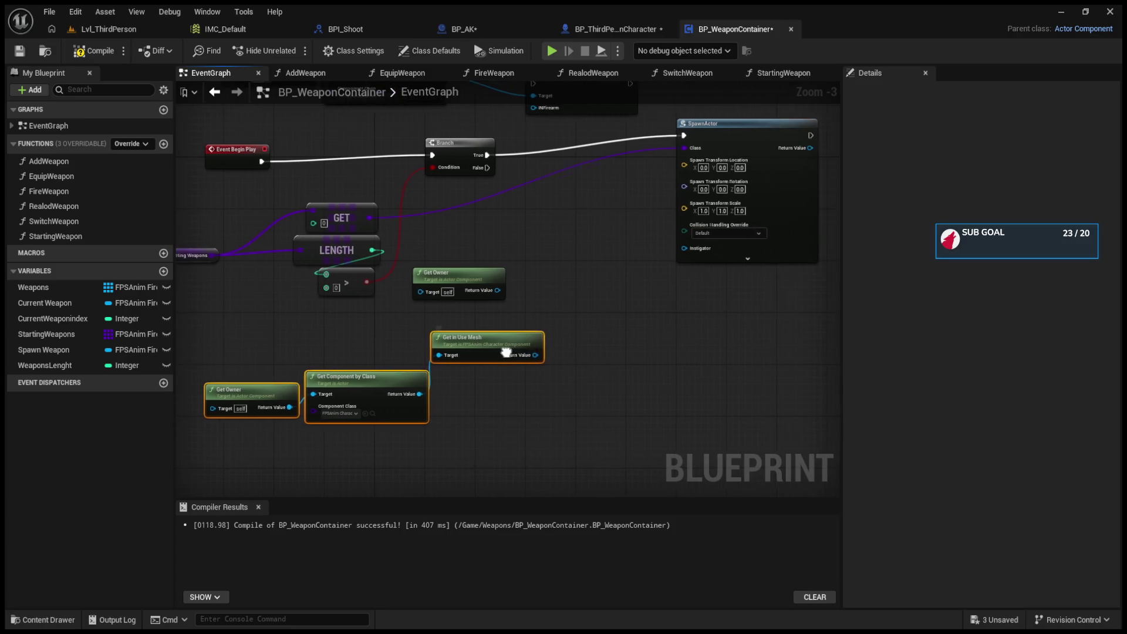
pyautogui.scroll(-1, 653, 410)
# Step: Cut all spawn nodes except Event BeginPlay from the EventGraph and paste them into StartingWeapon
pyautogui.moveTo(760, 450)
pyautogui.mouseDown()
pyautogui.moveTo(413, 265)
pyautogui.moveTo(310, 248)
pyautogui.mouseUp()
pyautogui.keyDown('ctrl'); pyautogui.click(355, 242); pyautogui.keyUp('ctrl')
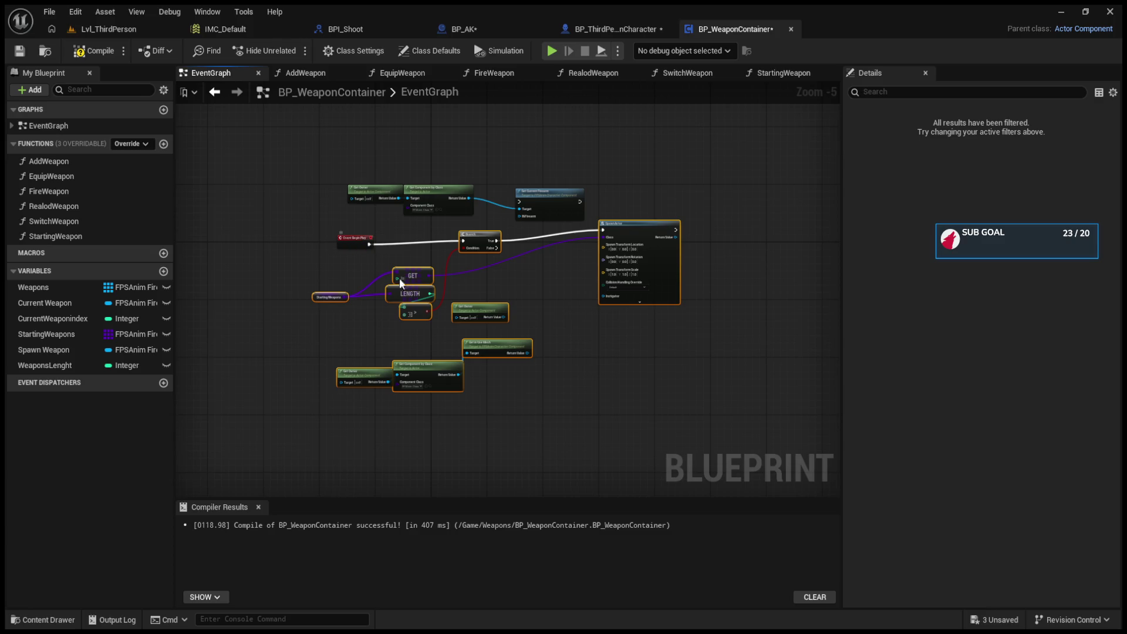
pyautogui.moveTo(395, 176)
pyautogui.mouseDown()
pyautogui.moveTo(688, 434)
pyautogui.moveTo(716, 513)
pyautogui.moveTo(714, 433)
pyautogui.mouseUp()
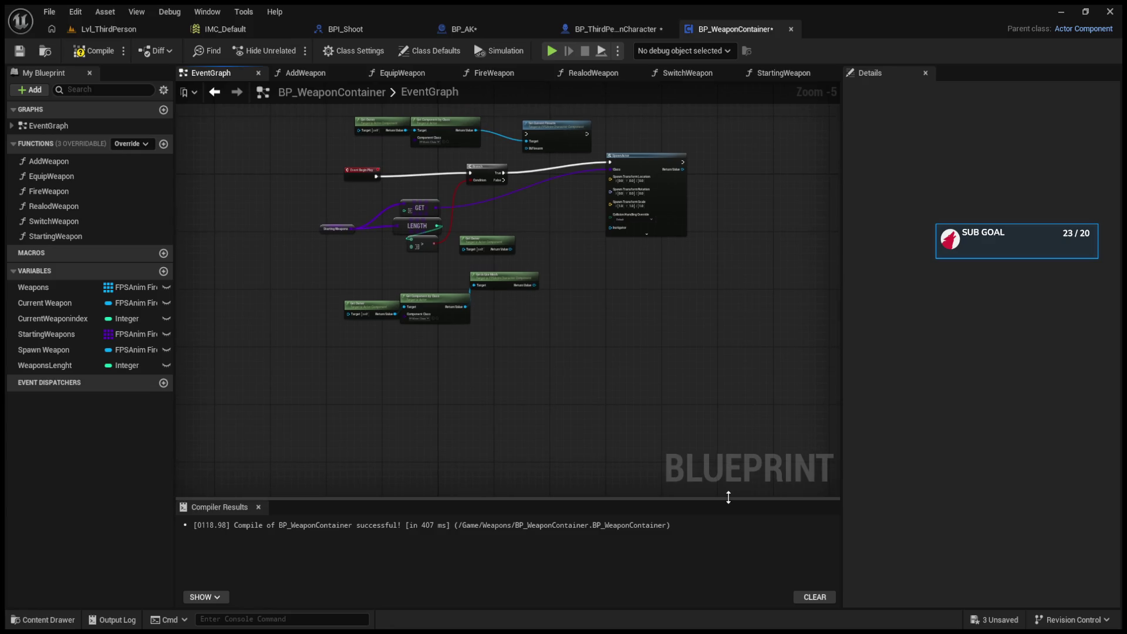
pyautogui.moveTo(704, 352); pyautogui.dragTo(269, 199)
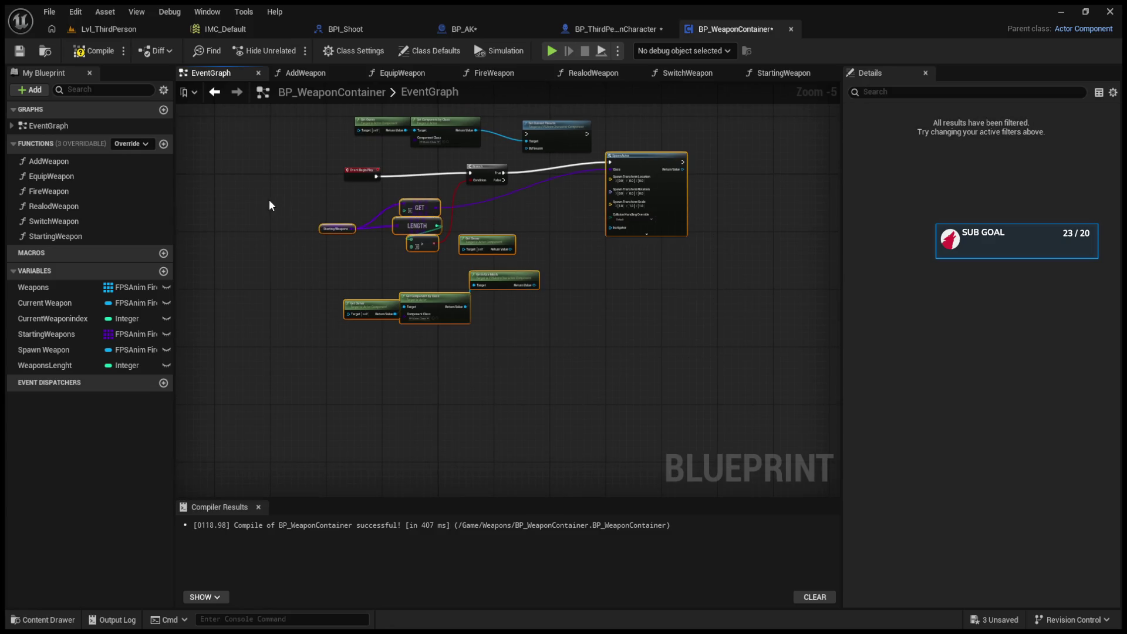
pyautogui.press('Delete')
pyautogui.moveTo(697, 340)
pyautogui.mouseDown()
pyautogui.moveTo(466, 164)
pyautogui.moveTo(427, 156)
pyautogui.mouseUp()
pyautogui.press('Delete')
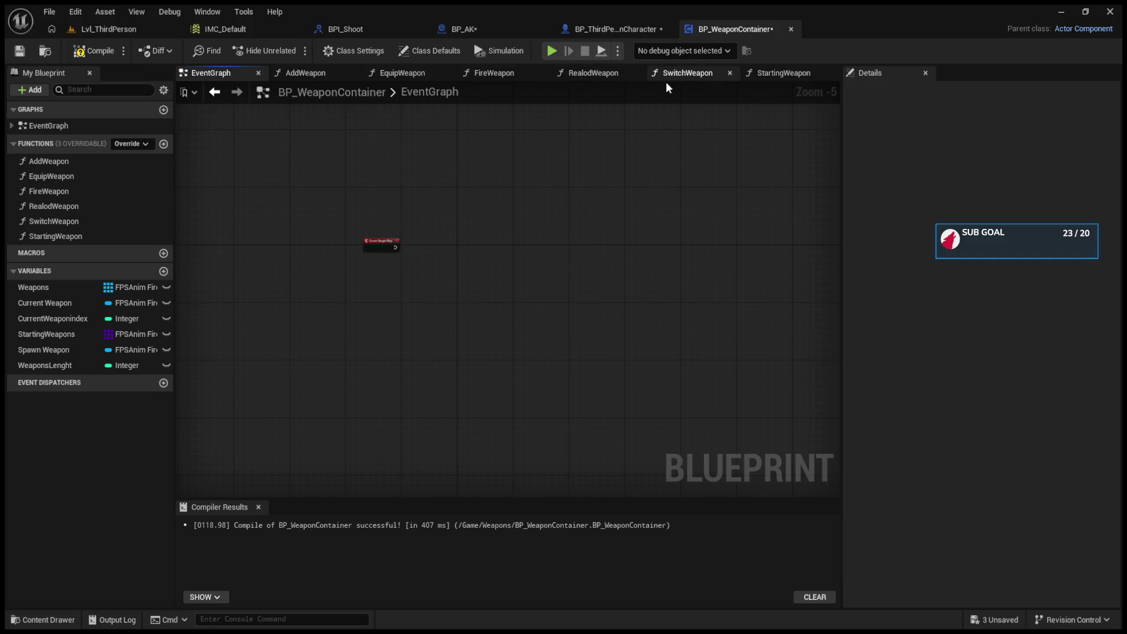
pyautogui.click(786, 74)
pyautogui.hotkey('ctrl', 'v')
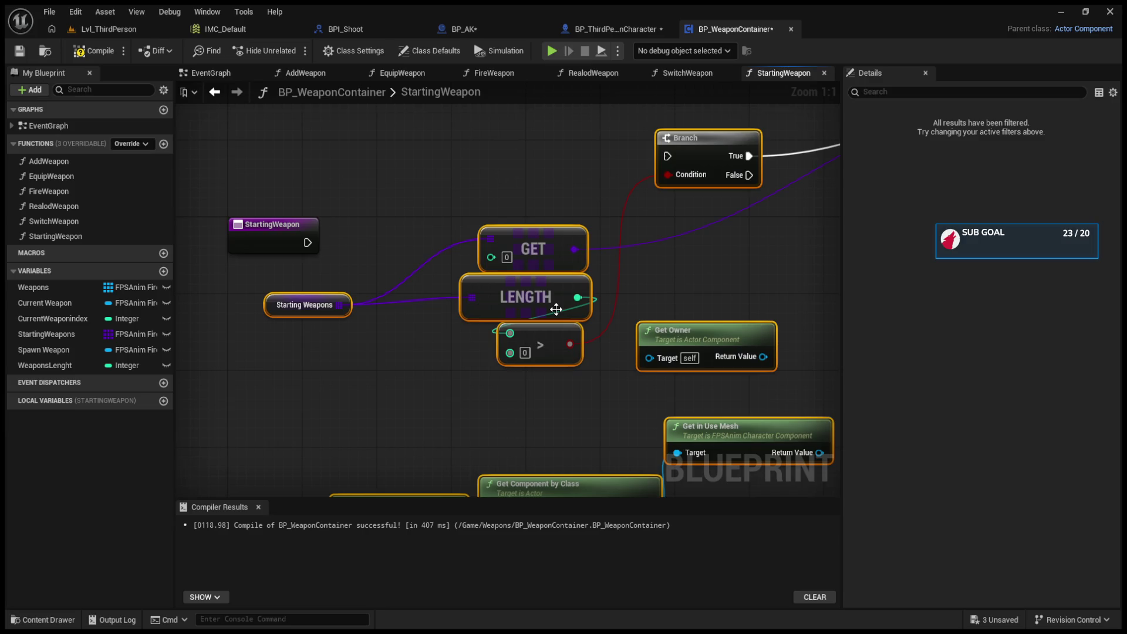
# Step: Connect the StartingWeapon entry node's execution to the Branch and lay out the pasted nodes
pyautogui.click(478, 333)
pyautogui.moveTo(364, 290)
pyautogui.mouseDown()
pyautogui.moveTo(437, 230)
pyautogui.moveTo(764, 217)
pyautogui.mouseUp()
pyautogui.moveTo(446, 228); pyautogui.dragTo(567, 209)
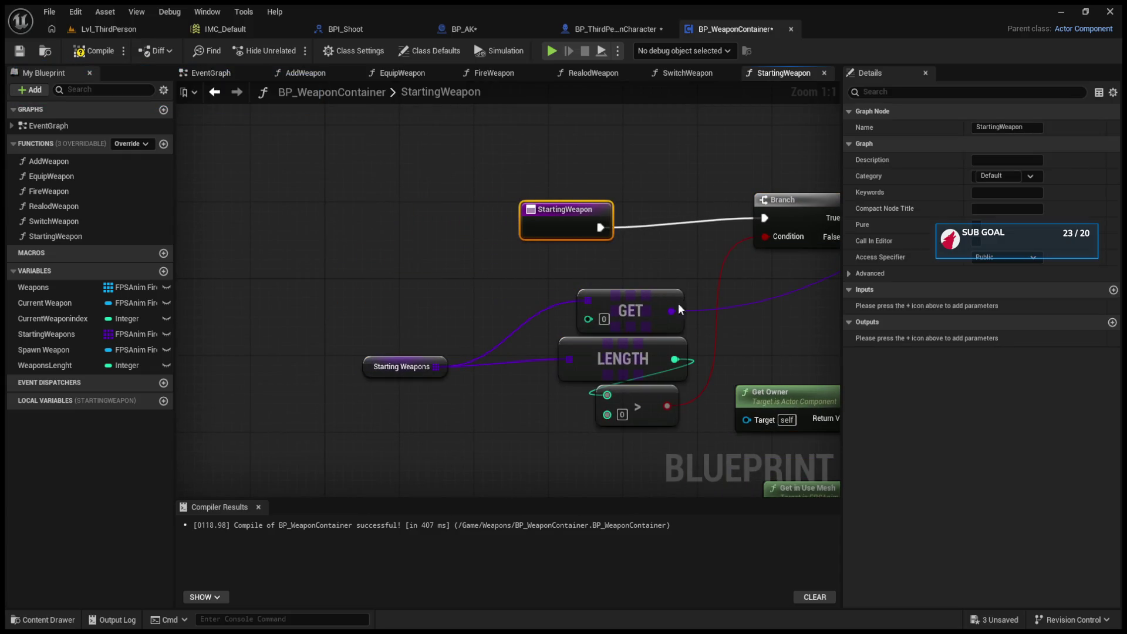
pyautogui.moveTo(678, 309); pyautogui.dragTo(425, 283)
pyautogui.moveTo(546, 358); pyautogui.dragTo(588, 358)
pyautogui.moveTo(652, 482)
pyautogui.mouseDown()
pyautogui.moveTo(484, 422)
pyautogui.moveTo(710, 254)
pyautogui.mouseUp()
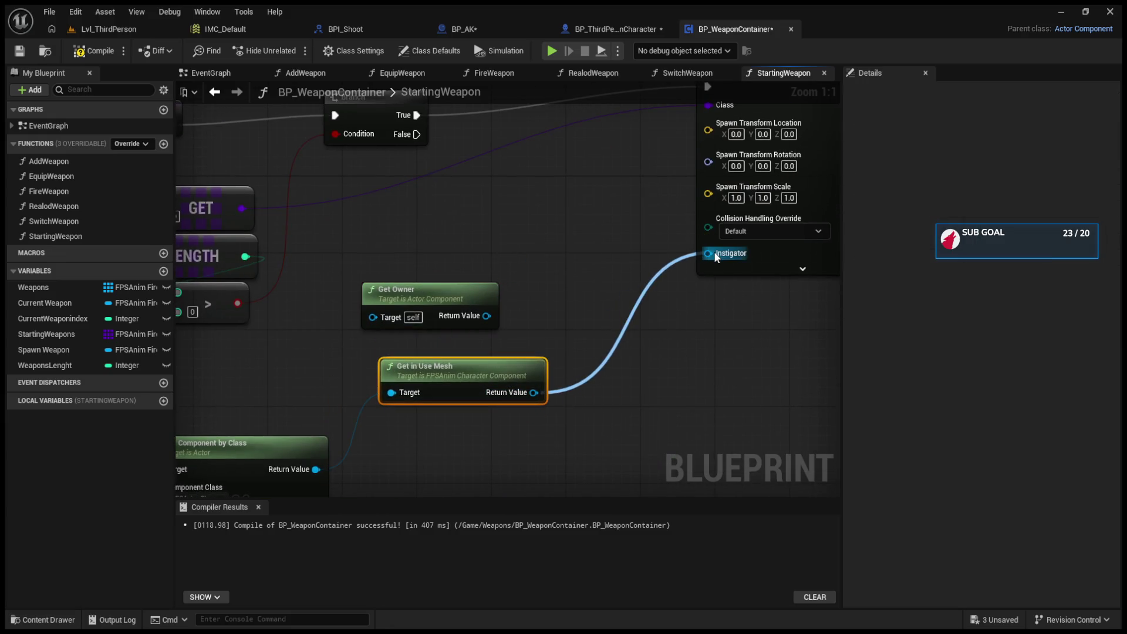
# Step: Try linking Get in Use Mesh through Get Owner to Instigator, then delete that Get Owner
pyautogui.hotkey('ctrl', 'z')
pyautogui.moveTo(531, 394); pyautogui.dragTo(376, 319)
pyautogui.moveTo(472, 316)
pyautogui.mouseDown()
pyautogui.moveTo(605, 269)
pyautogui.moveTo(711, 254)
pyautogui.mouseUp()
pyautogui.click(466, 332)
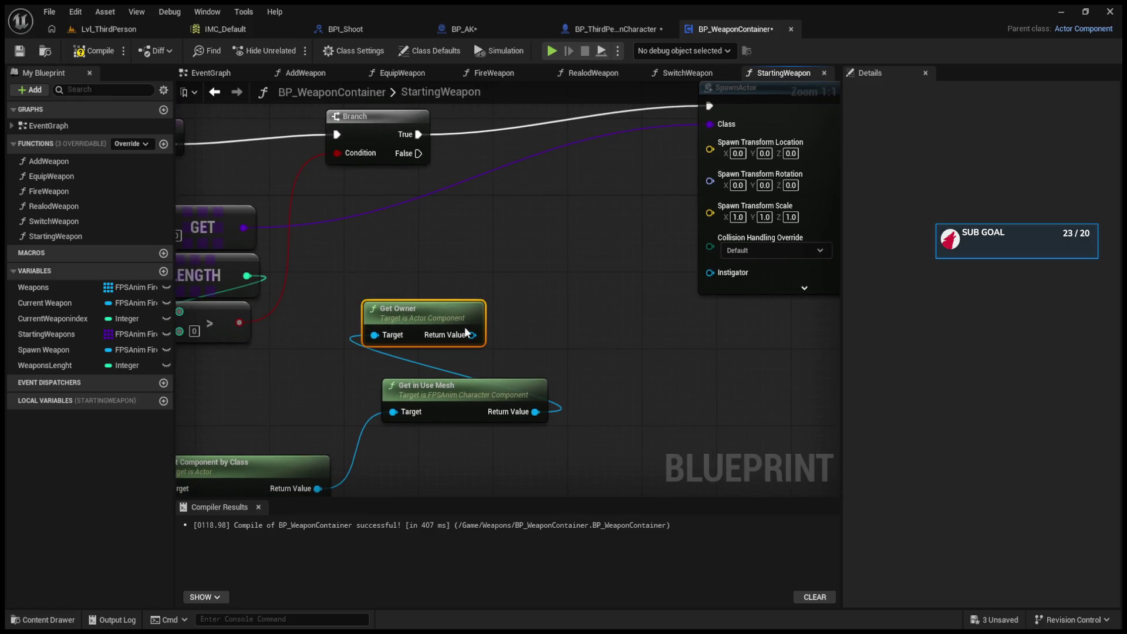
pyautogui.press('Delete')
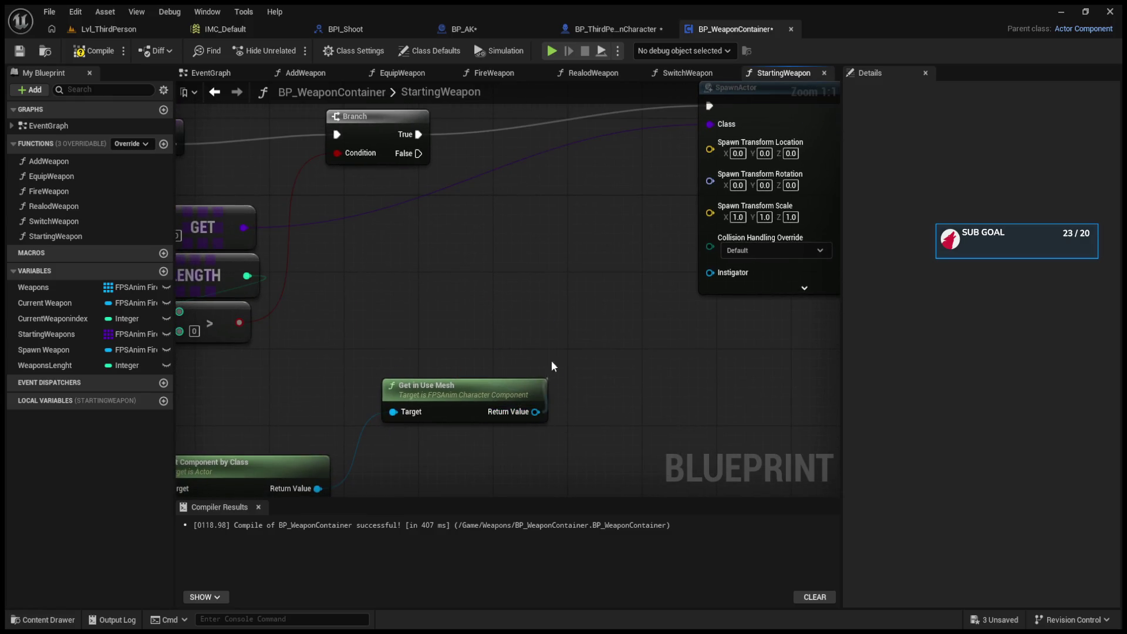
pyautogui.moveTo(535, 411); pyautogui.dragTo(553, 259)
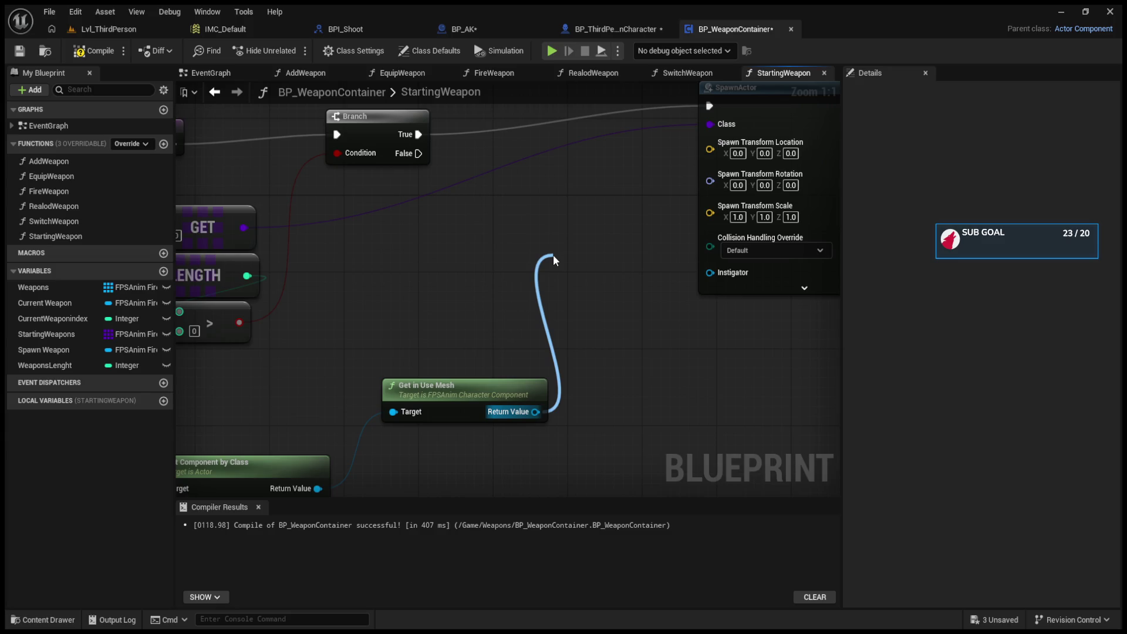
pyautogui.moveTo(553, 254); pyautogui.dragTo(552, 255)
pyautogui.moveTo(464, 409); pyautogui.dragTo(473, 428)
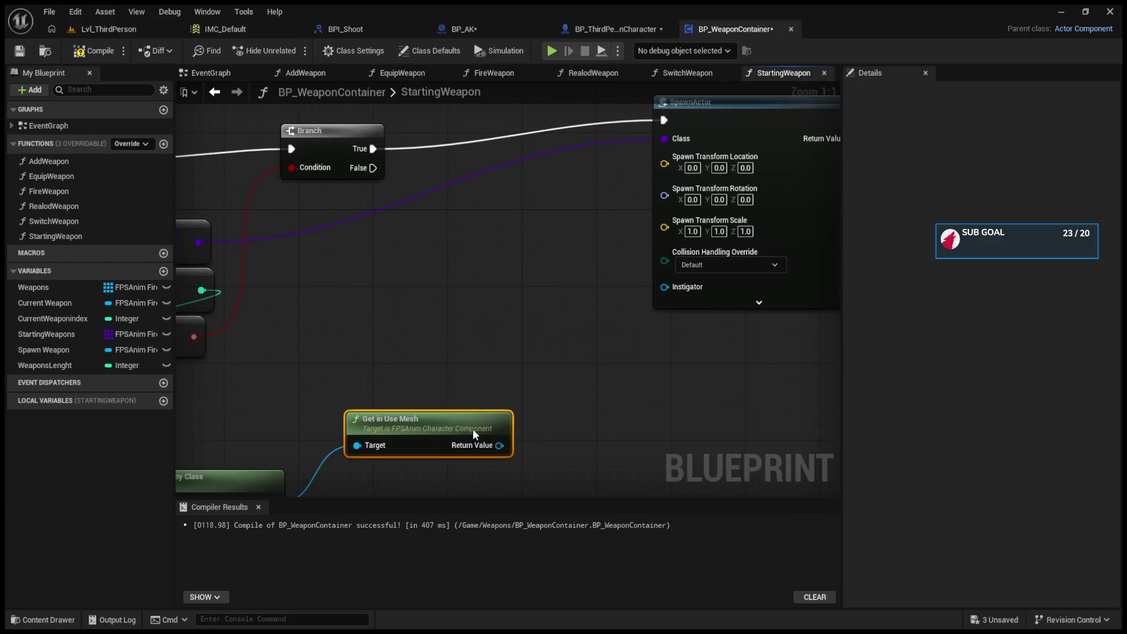
# Step: Using the character blueprint as reference, add Get Owner from Get Component by Class and wire it toward SpawnActor
pyautogui.click(616, 29)
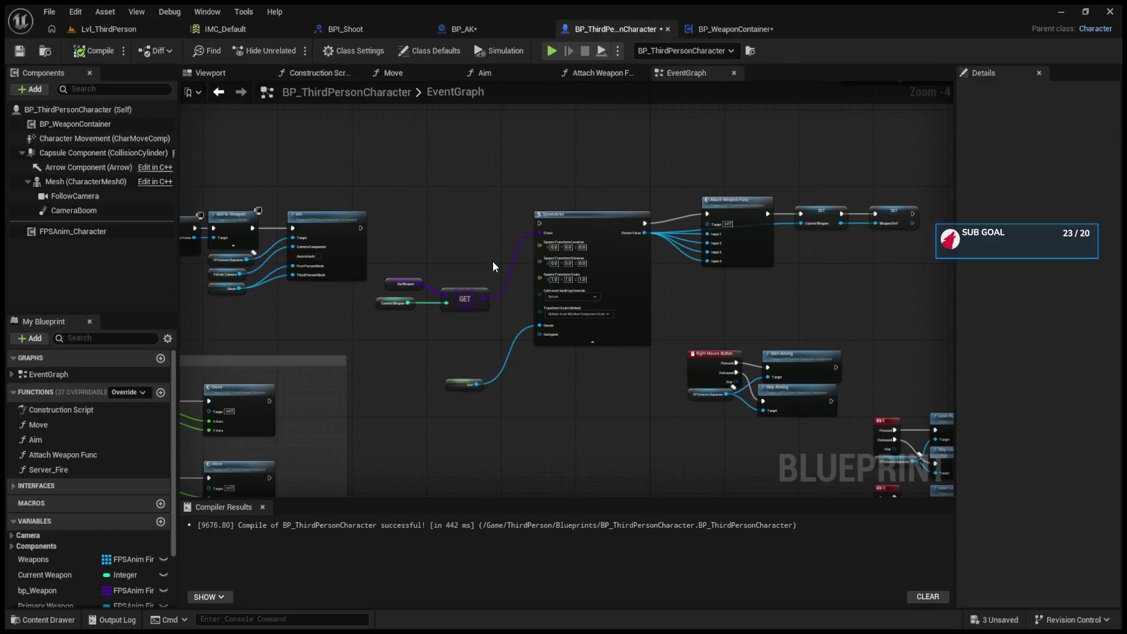
pyautogui.click(705, 30)
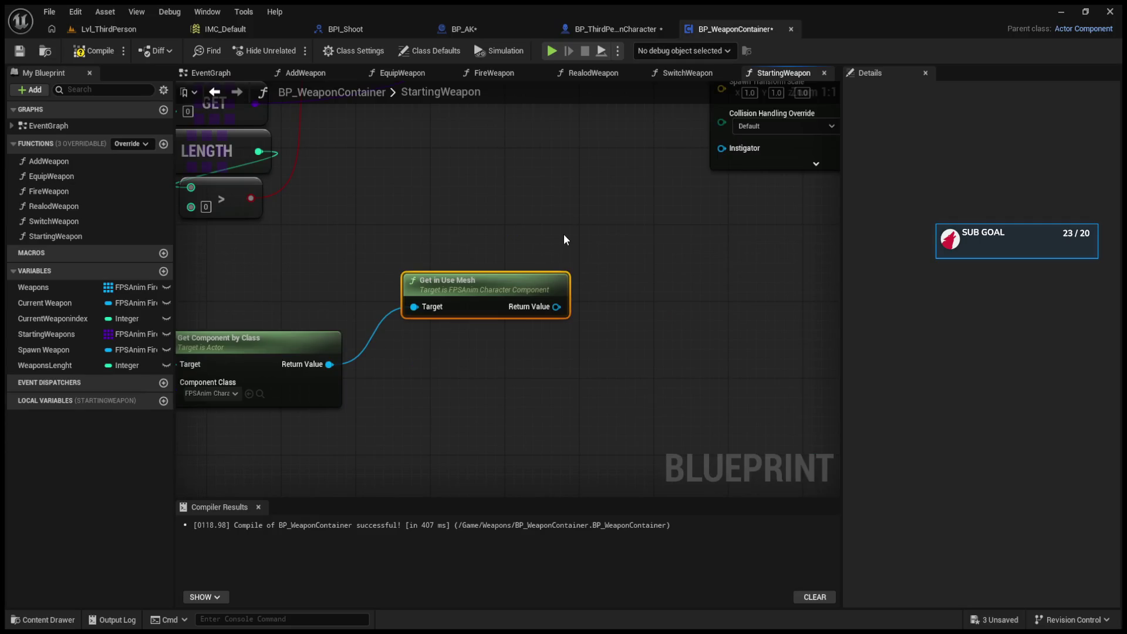
pyautogui.moveTo(337, 353)
pyautogui.mouseDown()
pyautogui.moveTo(390, 320)
pyautogui.moveTo(466, 216)
pyautogui.moveTo(454, 213)
pyautogui.mouseUp()
pyautogui.moveTo(322, 351)
pyautogui.mouseDown()
pyautogui.moveTo(321, 263)
pyautogui.moveTo(537, 185)
pyautogui.mouseUp()
pyautogui.scroll(-1, 504, 334)
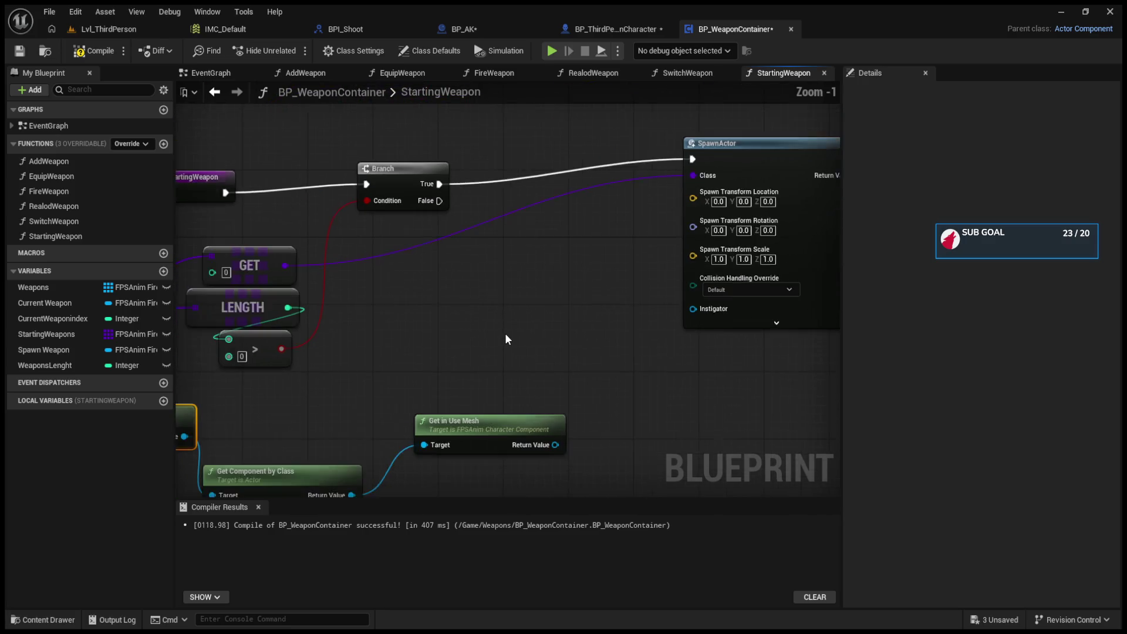
pyautogui.moveTo(240, 398)
pyautogui.mouseDown()
pyautogui.moveTo(537, 295)
pyautogui.moveTo(774, 250)
pyautogui.moveTo(762, 266)
pyautogui.moveTo(618, 270)
pyautogui.moveTo(527, 317)
pyautogui.mouseUp()
# Step: Replace the old SpawnActor with the owner-aware one, fed by Branch True and GET as Class
pyautogui.moveTo(601, 342); pyautogui.dragTo(690, 367)
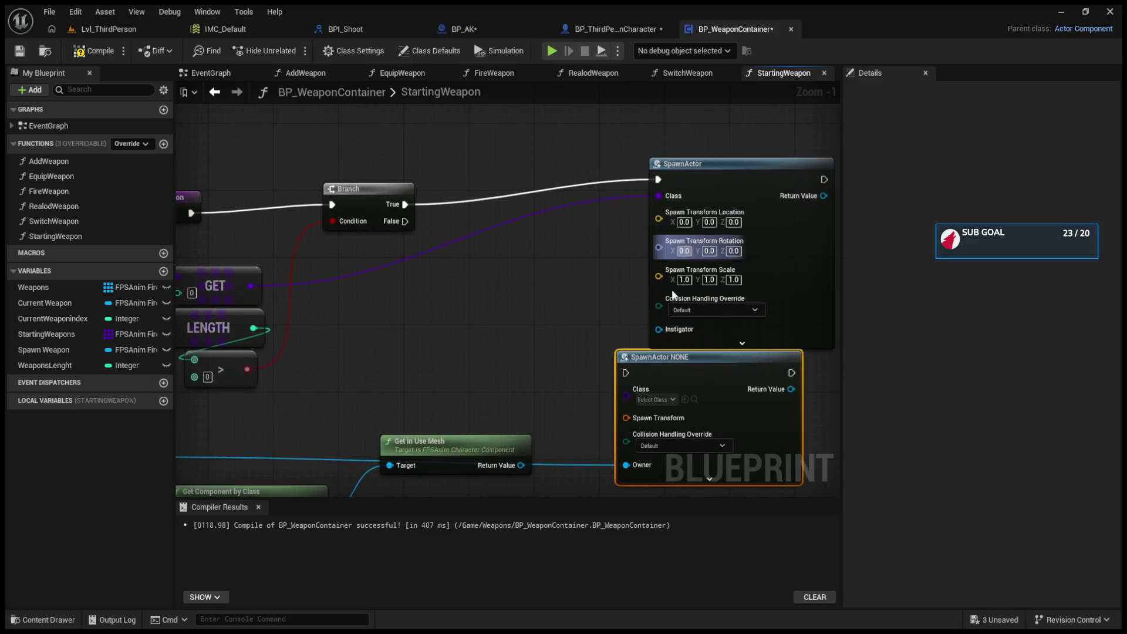
pyautogui.click(701, 178)
pyautogui.press('Delete')
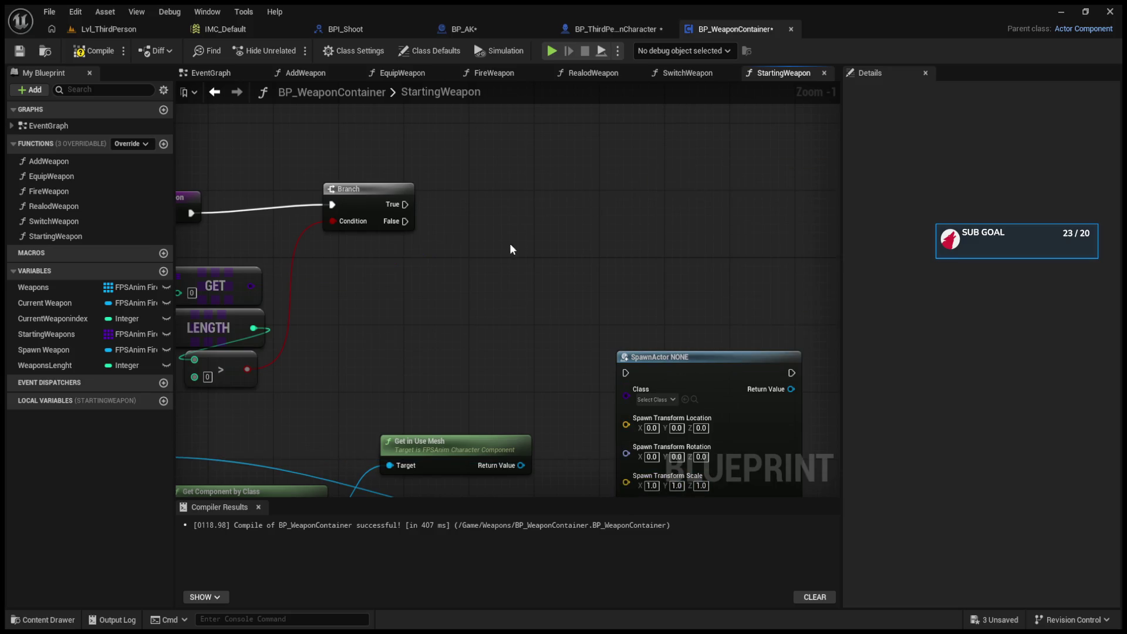
pyautogui.moveTo(676, 372); pyautogui.dragTo(652, 214)
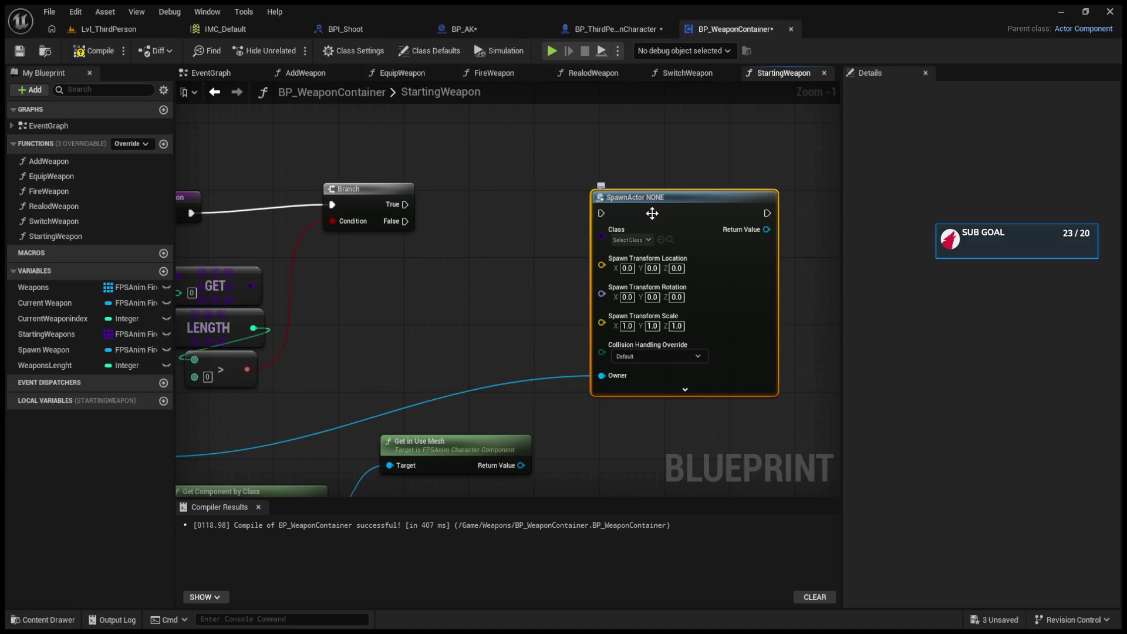
pyautogui.moveTo(405, 204)
pyautogui.mouseDown()
pyautogui.moveTo(564, 244)
pyautogui.moveTo(600, 212)
pyautogui.mouseUp()
pyautogui.moveTo(675, 197); pyautogui.dragTo(700, 172)
pyautogui.moveTo(250, 286); pyautogui.dragTo(642, 212)
pyautogui.moveTo(250, 285); pyautogui.dragTo(640, 210)
# Step: Compile, reposition Get in Use Mesh and SpawnActor, and compile again
pyautogui.press('F7')
pyautogui.moveTo(474, 256); pyautogui.dragTo(347, 258)
pyautogui.moveTo(407, 319)
pyautogui.mouseDown()
pyautogui.moveTo(443, 287)
pyautogui.moveTo(604, 261)
pyautogui.mouseUp()
pyautogui.moveTo(531, 388)
pyautogui.mouseDown()
pyautogui.moveTo(543, 430)
pyautogui.moveTo(544, 405)
pyautogui.mouseUp()
pyautogui.moveTo(498, 481)
pyautogui.mouseDown()
pyautogui.moveTo(568, 466)
pyautogui.moveTo(540, 459)
pyautogui.mouseUp()
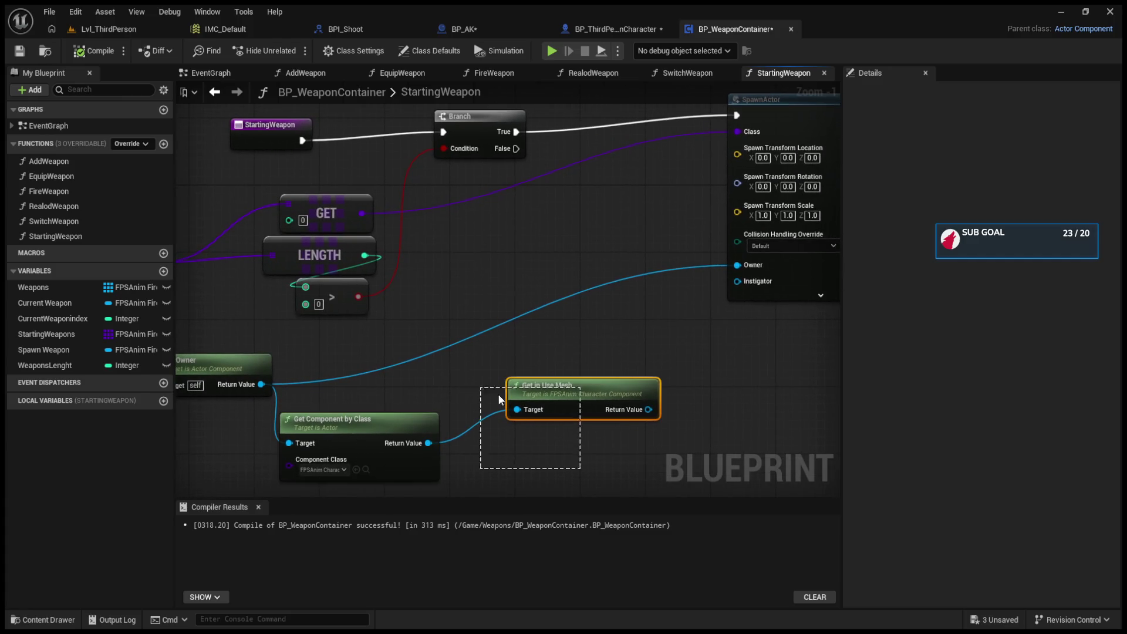
pyautogui.moveTo(498, 393); pyautogui.dragTo(195, 445)
pyautogui.moveTo(526, 154); pyautogui.dragTo(476, 166)
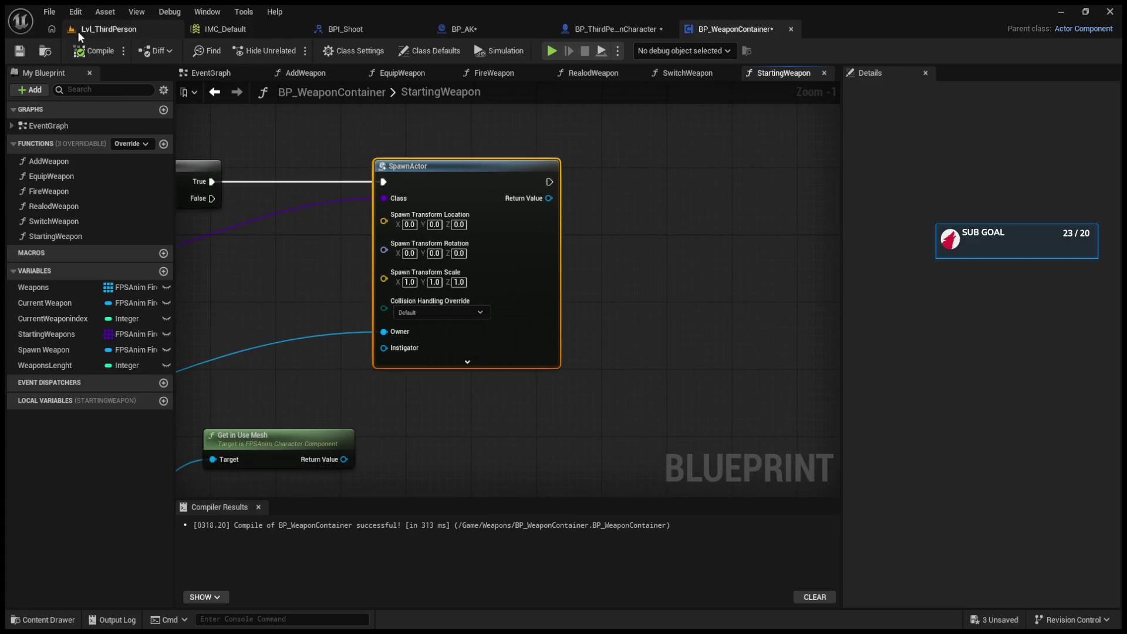
pyautogui.click(81, 52)
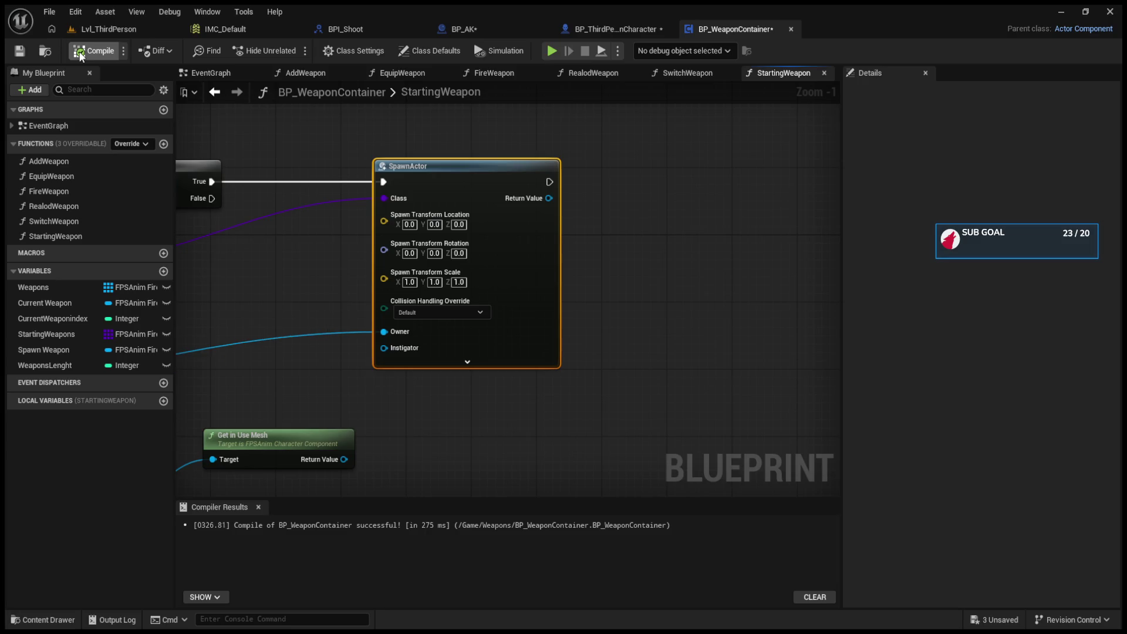
# Step: Inspect the StartingWeapon nodes and the EquipWeapon graph's Weapons GET and Attach Actor To Component logic
pyautogui.moveTo(357, 215)
pyautogui.mouseDown()
pyautogui.moveTo(611, 219)
pyautogui.moveTo(794, 240)
pyautogui.moveTo(366, 251)
pyautogui.mouseUp()
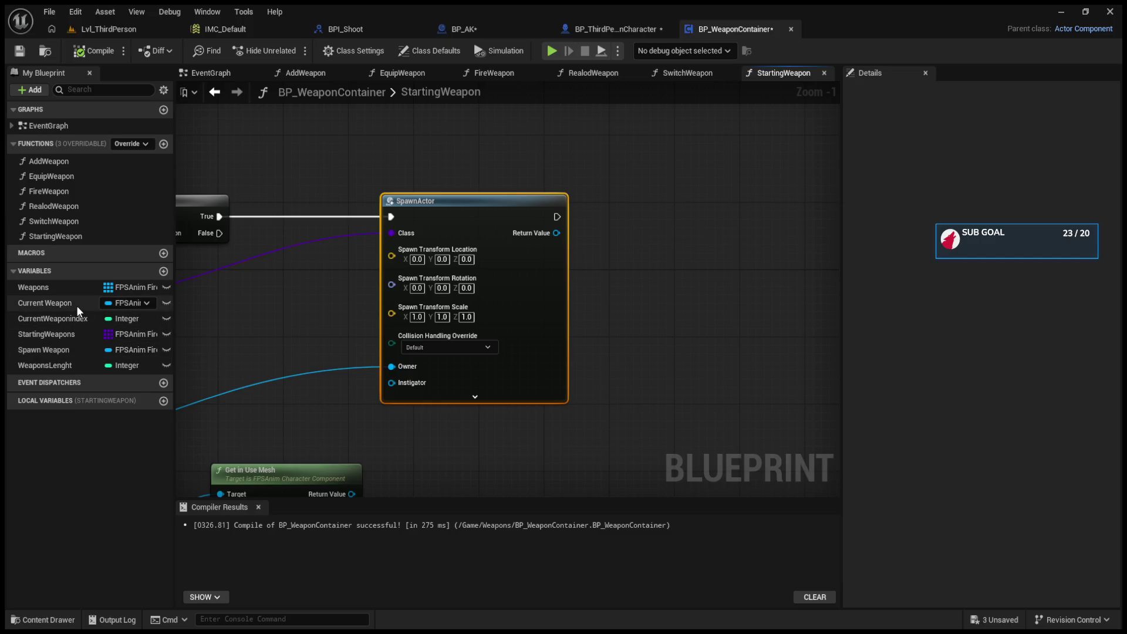
pyautogui.click(405, 73)
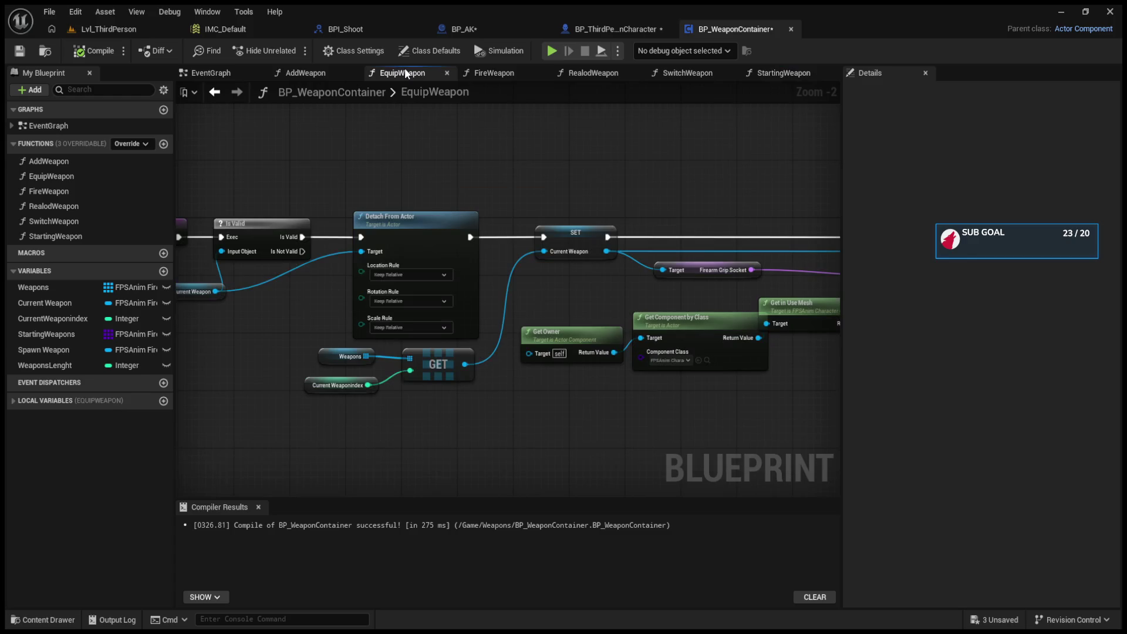
pyautogui.scroll(2, 452, 382)
pyautogui.moveTo(244, 351)
pyautogui.mouseDown()
pyautogui.moveTo(365, 399)
pyautogui.moveTo(679, 412)
pyautogui.moveTo(338, 411)
pyautogui.mouseUp()
pyautogui.moveTo(855, 282); pyautogui.dragTo(331, 276)
pyautogui.moveTo(483, 162); pyautogui.dragTo(639, 192)
pyautogui.moveTo(593, 163); pyautogui.dragTo(808, 158)
# Step: Browse the FireWeapon, RealodWeapon, SwitchWeapon and StartingWeapon function graphs
pyautogui.click(502, 74)
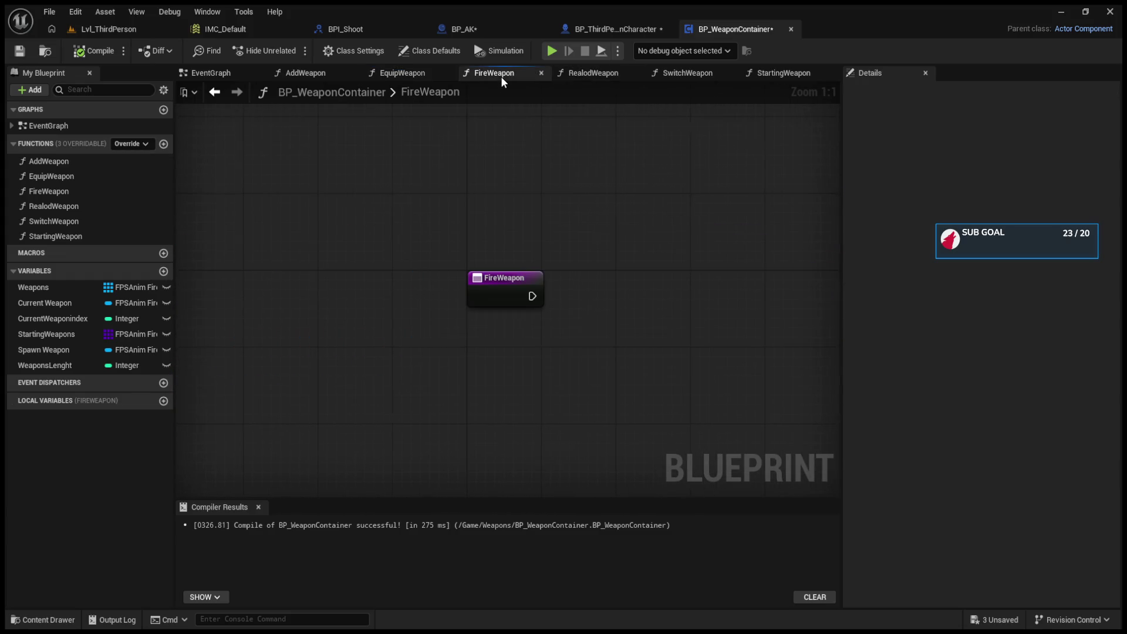
pyautogui.click(583, 72)
pyautogui.click(684, 74)
pyautogui.scroll(1, 594, 323)
pyautogui.moveTo(594, 324)
pyautogui.mouseDown()
pyautogui.moveTo(703, 409)
pyautogui.moveTo(741, 125)
pyautogui.mouseUp()
pyautogui.click(776, 76)
pyautogui.moveTo(516, 151); pyautogui.dragTo(833, 168)
# Step: In AddWeapon, select the SET Spawn Weapon, Set Owner and Get Owner nodes
pyautogui.click(301, 73)
pyautogui.moveTo(426, 184)
pyautogui.mouseDown()
pyautogui.moveTo(586, 179)
pyautogui.moveTo(379, 171)
pyautogui.mouseUp()
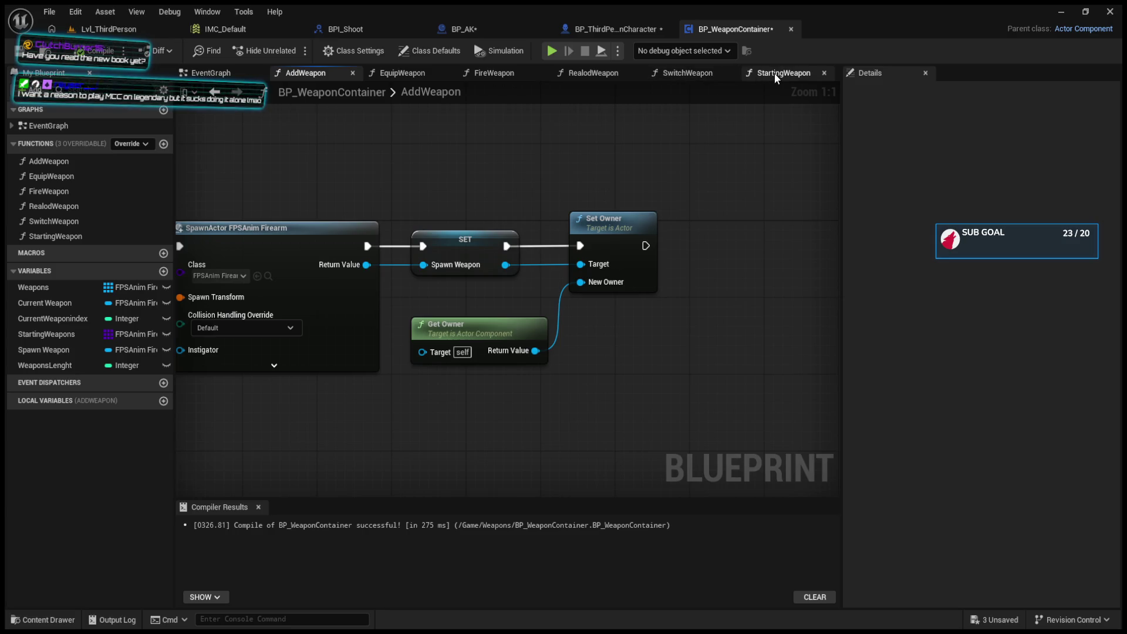
pyautogui.moveTo(438, 213)
pyautogui.mouseDown()
pyautogui.moveTo(584, 336)
pyautogui.moveTo(635, 352)
pyautogui.mouseUp()
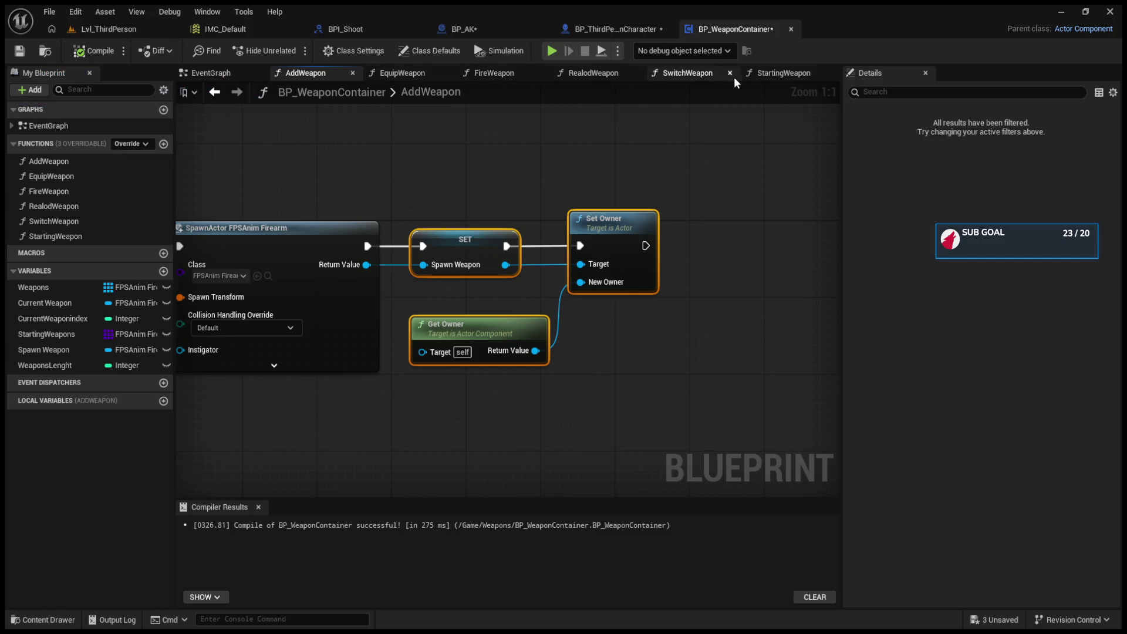
# Step: In StartingWeapon, add a SET Spawn Weapon node fed by SpawnActor's result, executing right after it
pyautogui.click(775, 75)
pyautogui.scroll(2, 717, 176)
pyautogui.moveTo(717, 176); pyautogui.dragTo(509, 186)
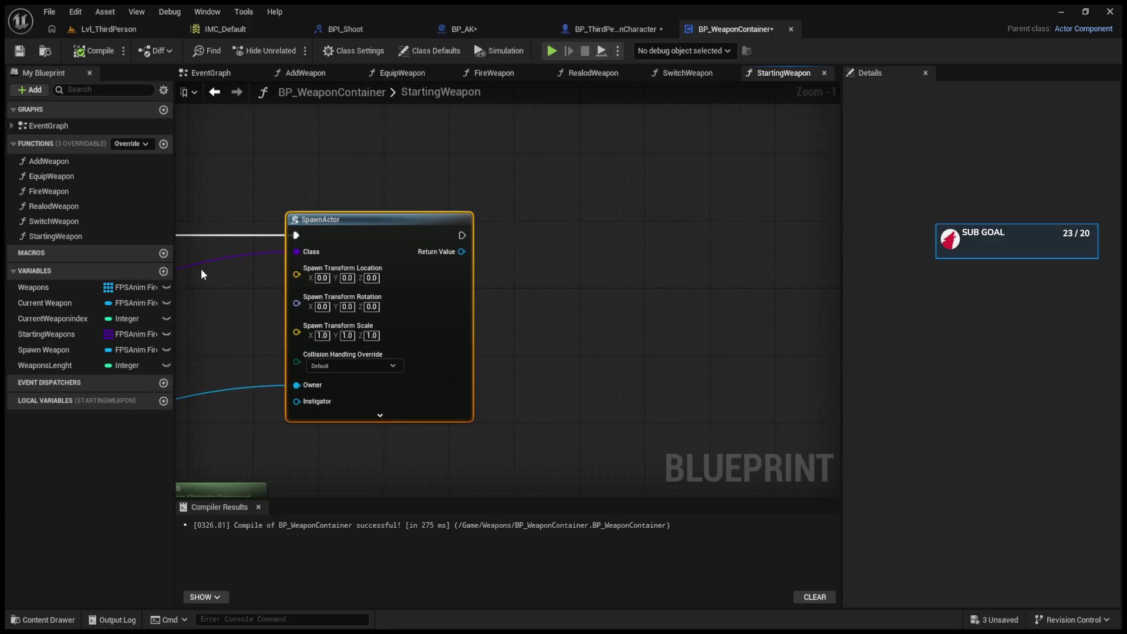
pyautogui.click(76, 350)
pyautogui.moveTo(523, 237); pyautogui.dragTo(526, 260)
pyautogui.click(543, 269)
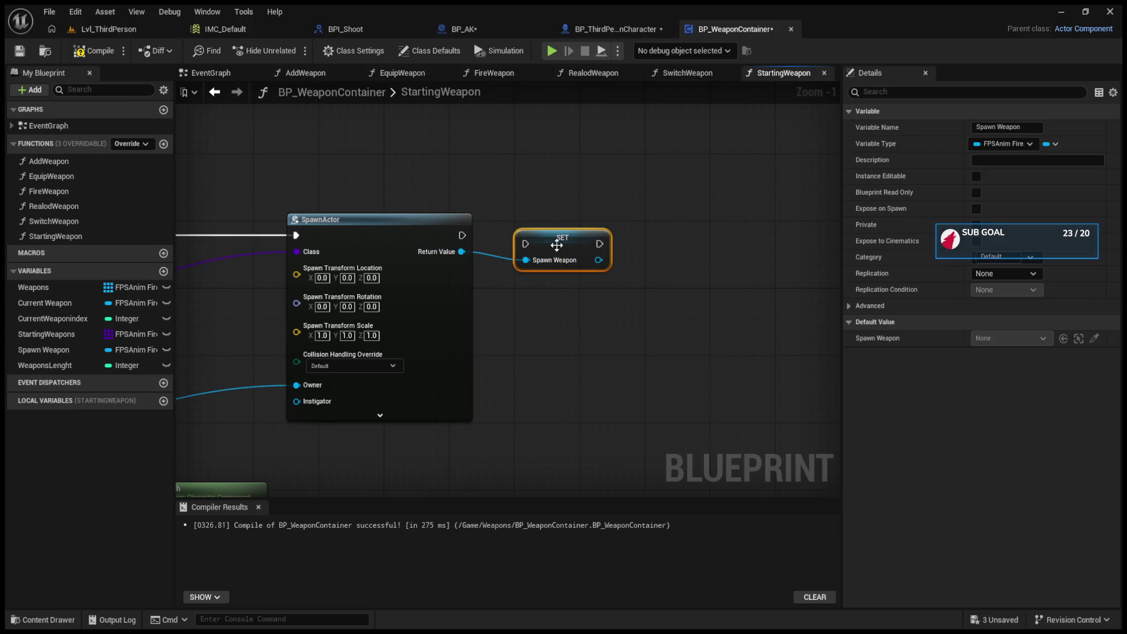
pyautogui.moveTo(462, 236); pyautogui.dragTo(548, 232)
pyautogui.moveTo(561, 289); pyautogui.dragTo(482, 293)
# Step: Copy the Set Owner and Get Owner nodes from the AddWeapon graph
pyautogui.click(689, 75)
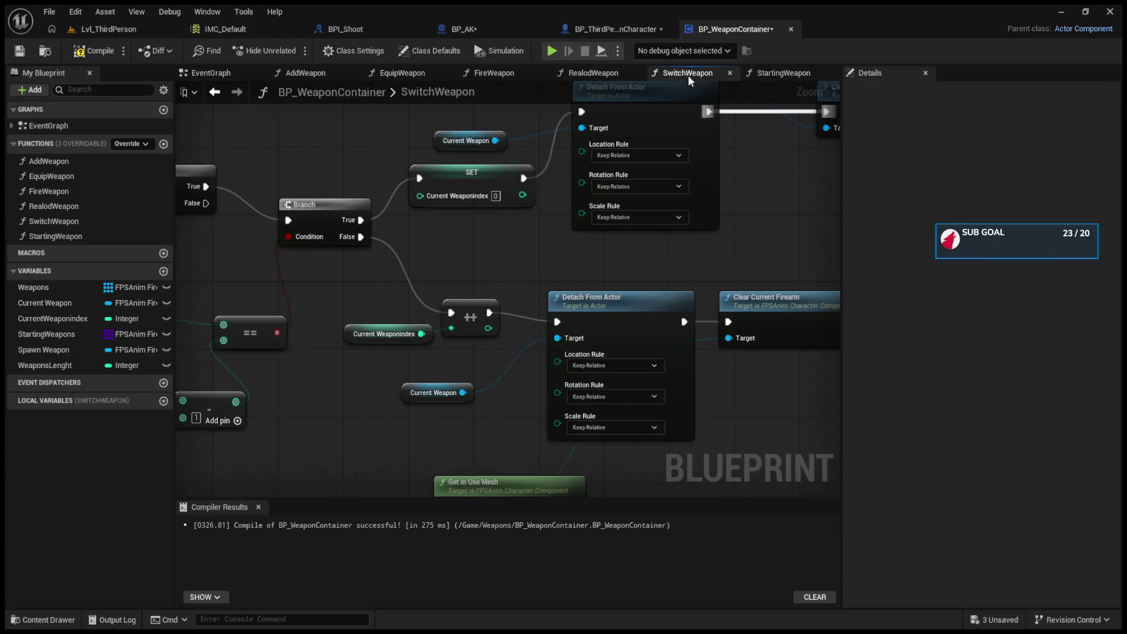
pyautogui.click(588, 79)
pyautogui.click(478, 74)
pyautogui.click(398, 71)
pyautogui.click(322, 69)
pyautogui.click(382, 73)
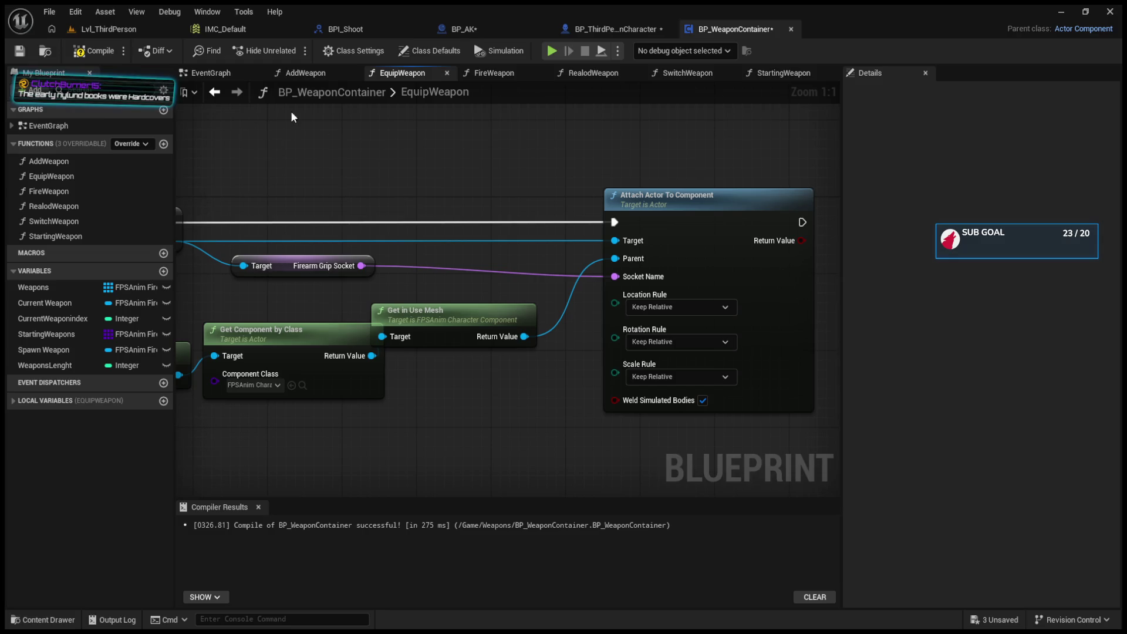
pyautogui.click(305, 73)
pyautogui.moveTo(657, 427)
pyautogui.mouseDown()
pyautogui.moveTo(565, 214)
pyautogui.moveTo(539, 223)
pyautogui.mouseUp()
# Step: Paste Set Owner and Get Owner into StartingWeapon, chain after SET with the spawned weapon as target, and compile
pyautogui.click(790, 71)
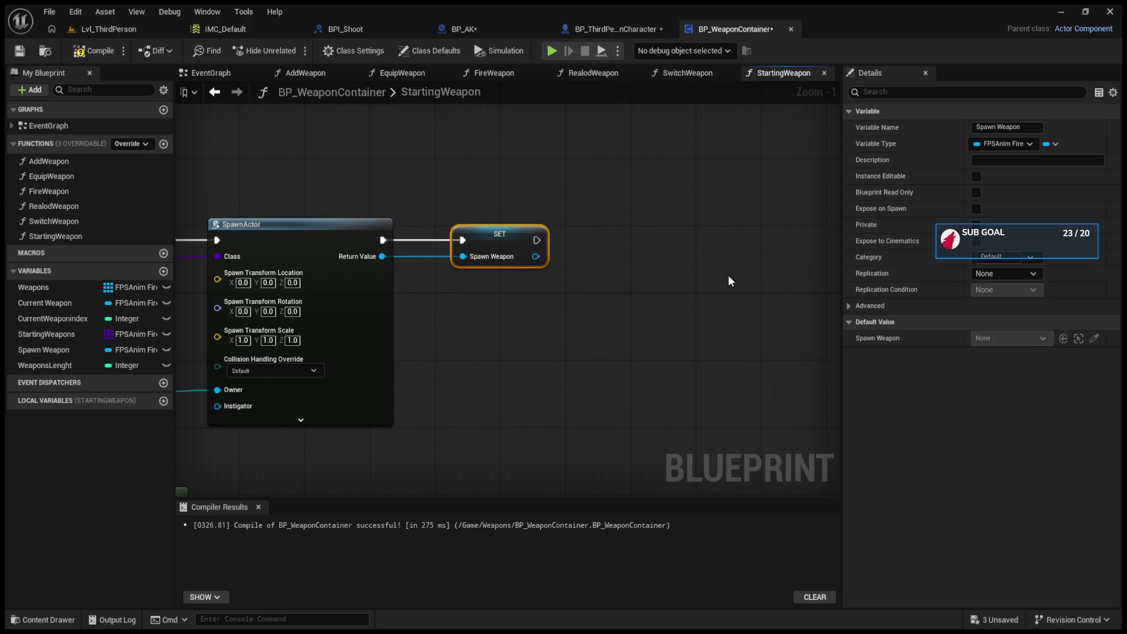
pyautogui.scroll(-2, 728, 274)
pyautogui.hotkey('ctrl', 'v')
pyautogui.moveTo(704, 249); pyautogui.dragTo(571, 240)
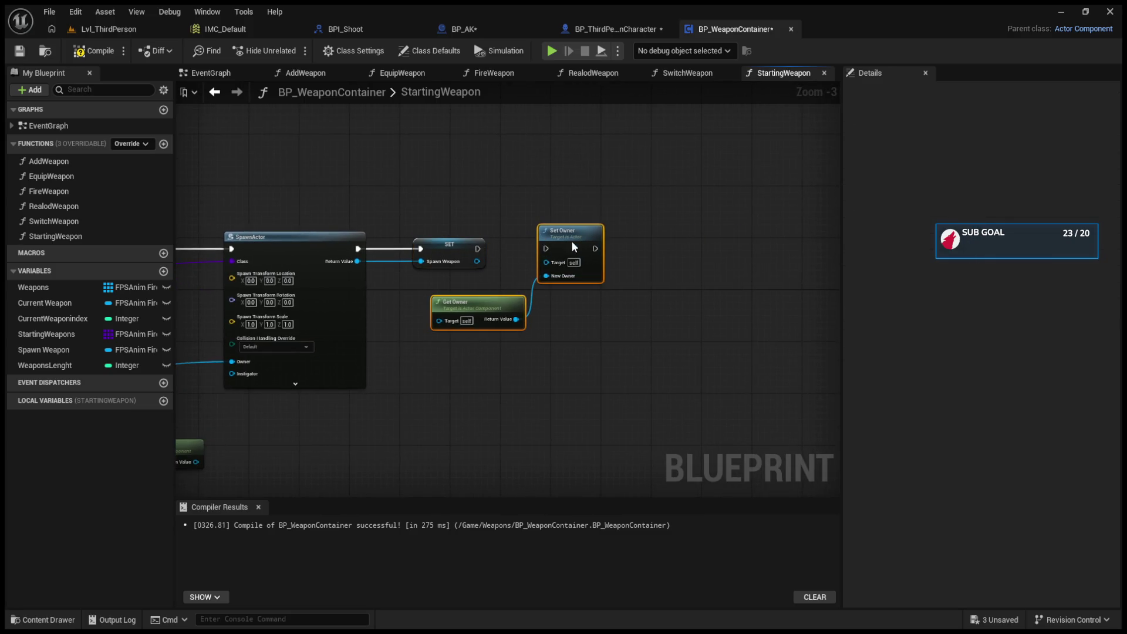
pyautogui.moveTo(476, 248); pyautogui.dragTo(545, 248)
pyautogui.moveTo(476, 261); pyautogui.dragTo(547, 261)
pyautogui.click(96, 51)
# Step: Check SpawnActor's advanced pins, then move to the Lvl_ThirdPerson level editor
pyautogui.moveTo(460, 270)
pyautogui.mouseDown()
pyautogui.moveTo(621, 261)
pyautogui.moveTo(622, 252)
pyautogui.mouseUp()
pyautogui.click(629, 366)
pyautogui.scroll(1, 633, 368)
pyautogui.moveTo(633, 368); pyautogui.dragTo(448, 378)
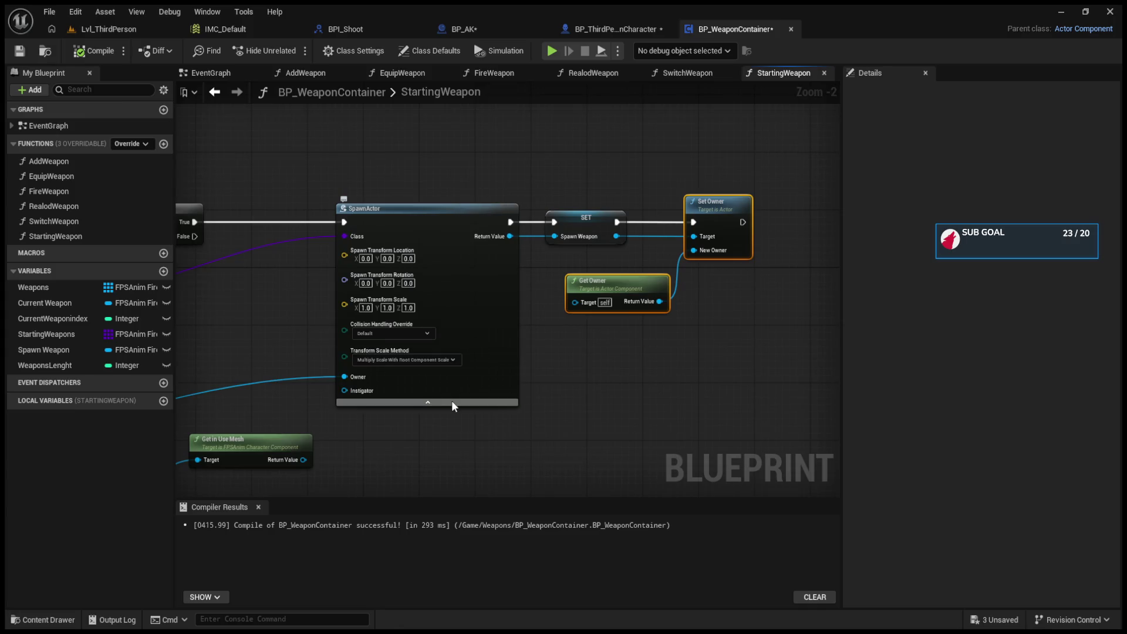
pyautogui.click(452, 402)
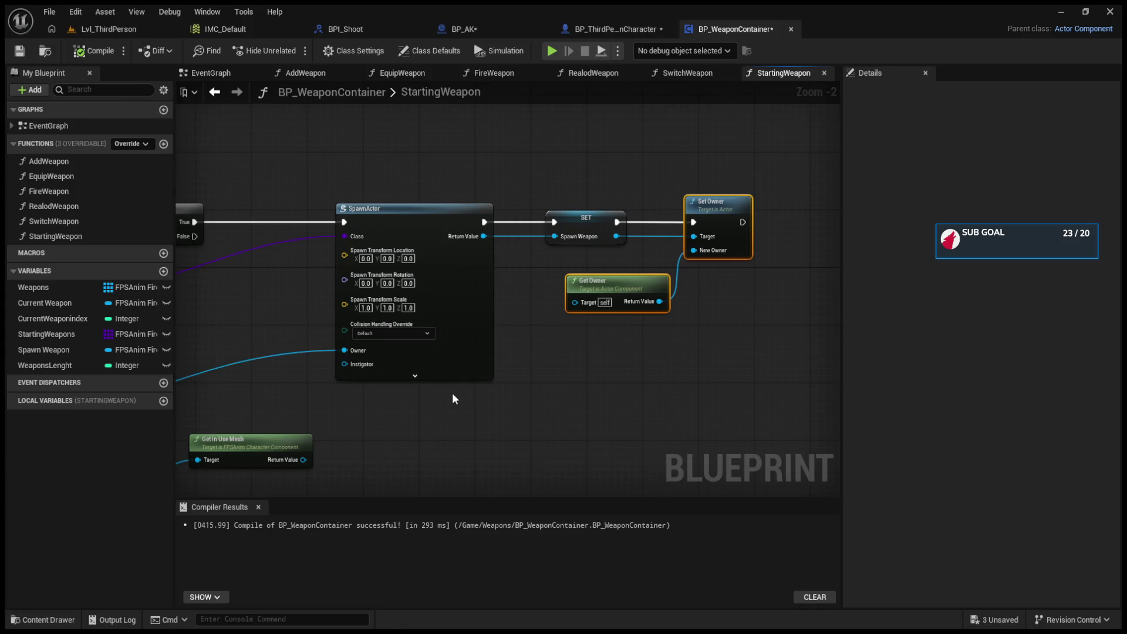
pyautogui.click(112, 30)
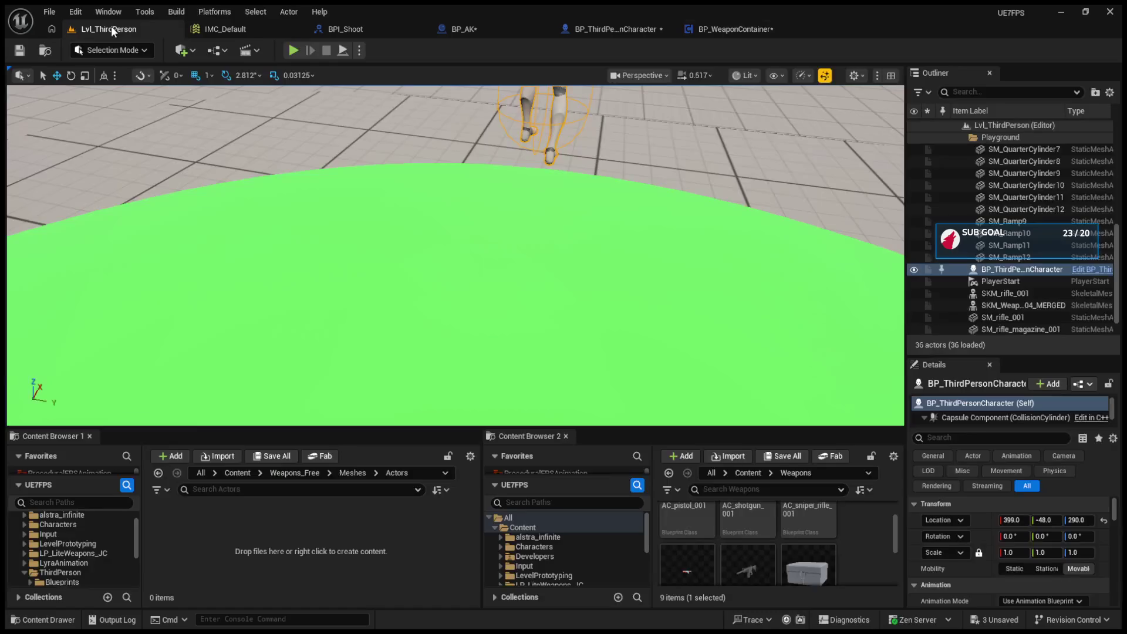
# Step: Run a quick play test, then nudge the StartingWeapon entry node in the weapon container graph
pyautogui.click(296, 51)
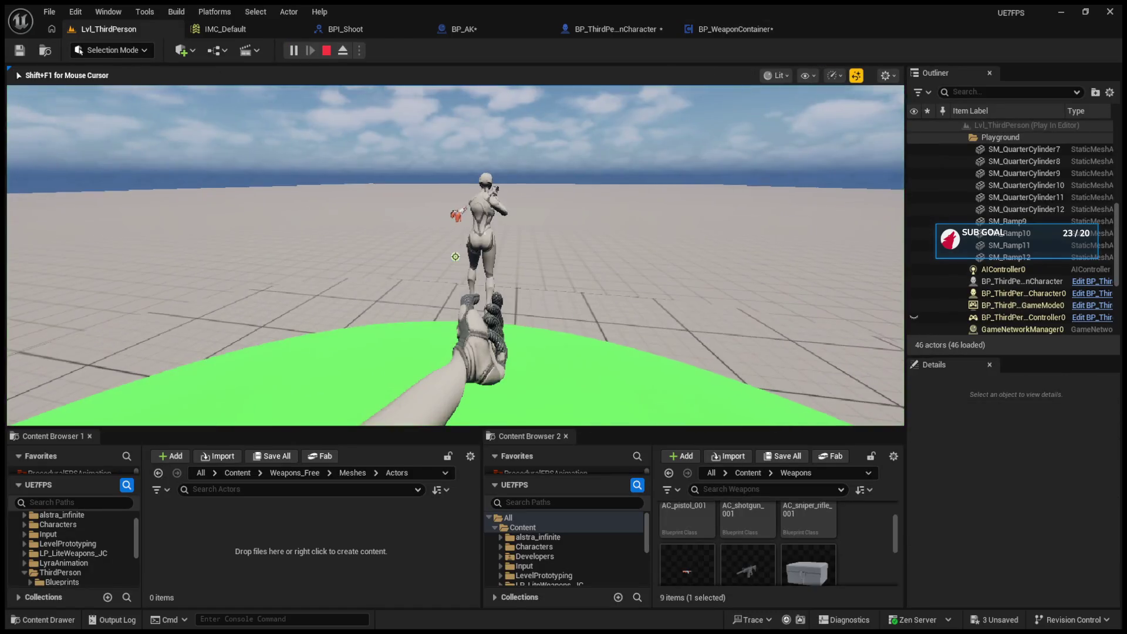
pyautogui.press('Escape')
pyautogui.click(615, 30)
pyautogui.click(740, 29)
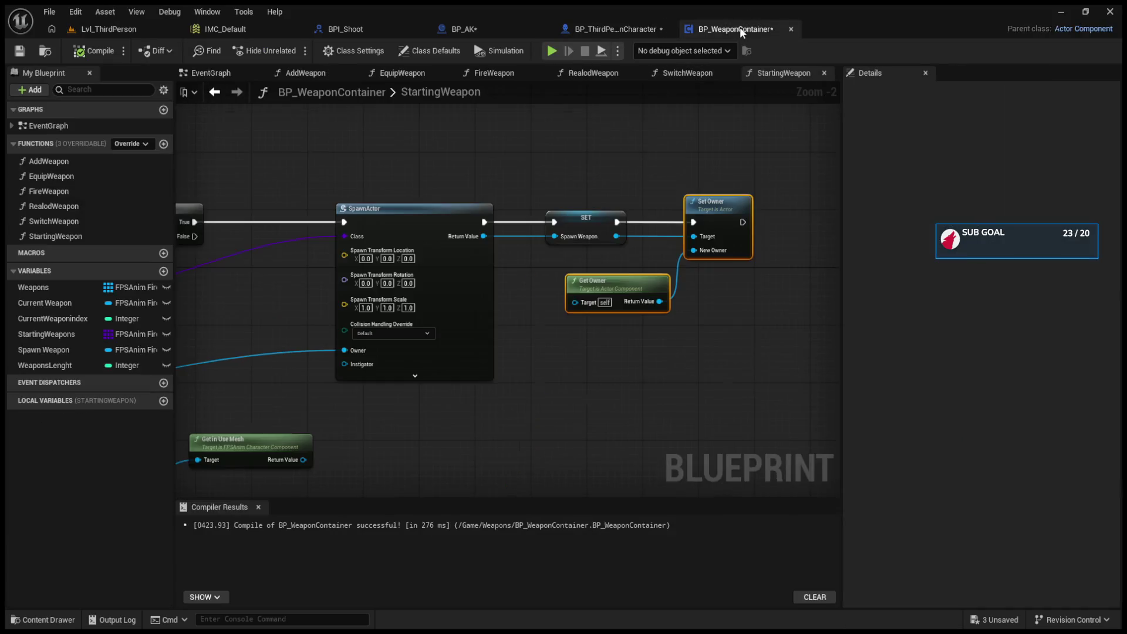
pyautogui.moveTo(573, 229); pyautogui.dragTo(1057, 231)
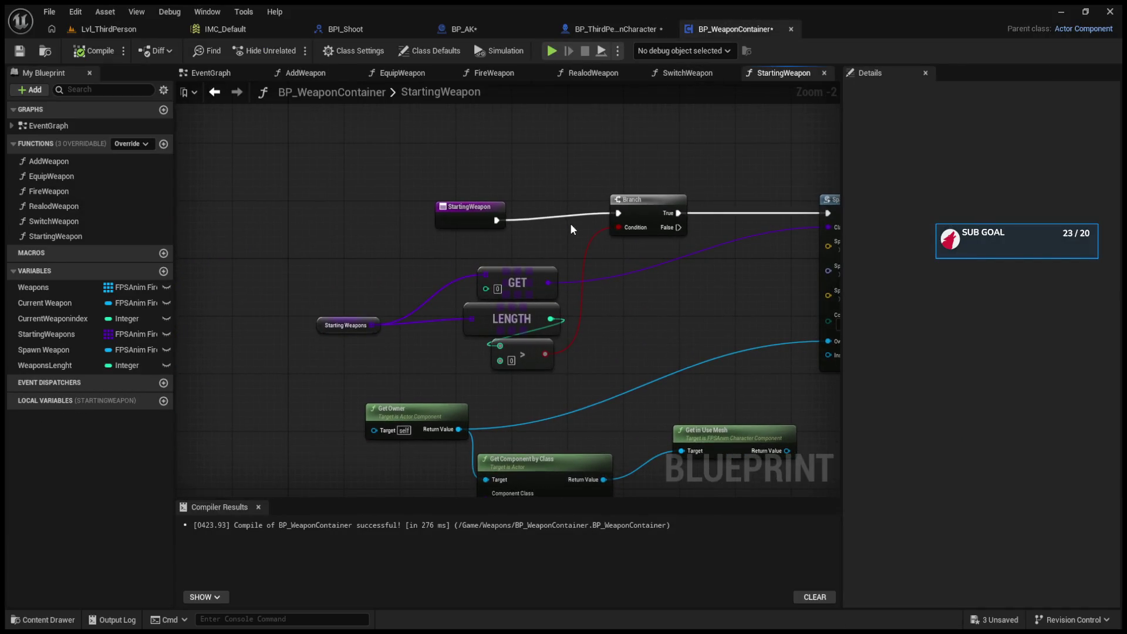
pyautogui.moveTo(468, 211); pyautogui.dragTo(488, 203)
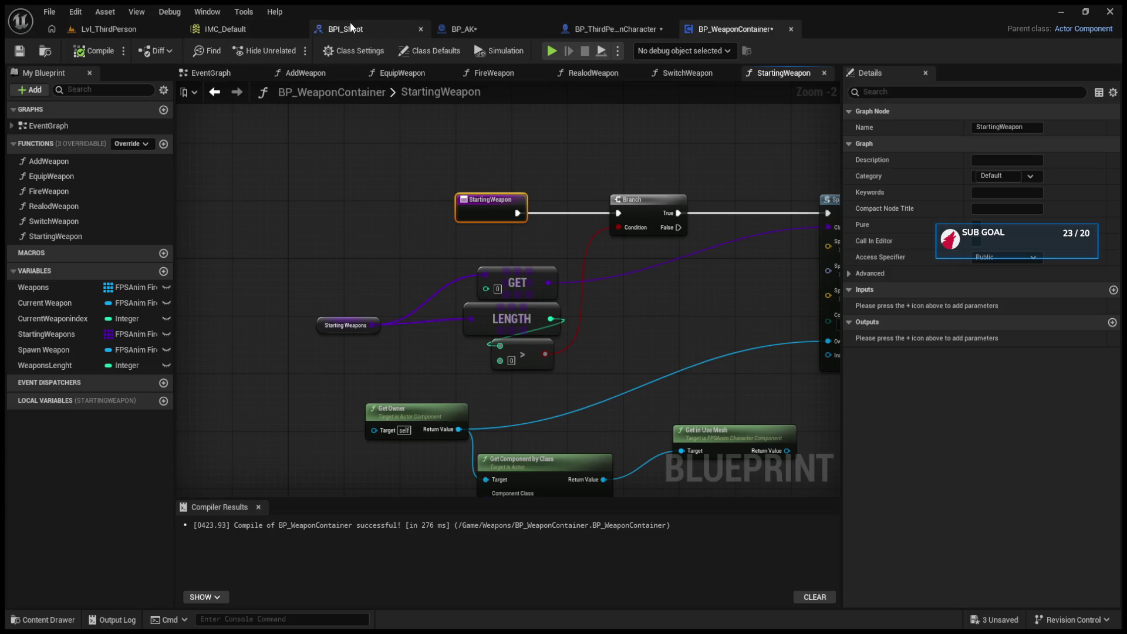
# Step: In BP_ThirdPersonCharacter's EventGraph, add a BP Weapon Container reference and call Starting Weapon right after Init
pyautogui.click(613, 26)
pyautogui.scroll(-5, 558, 223)
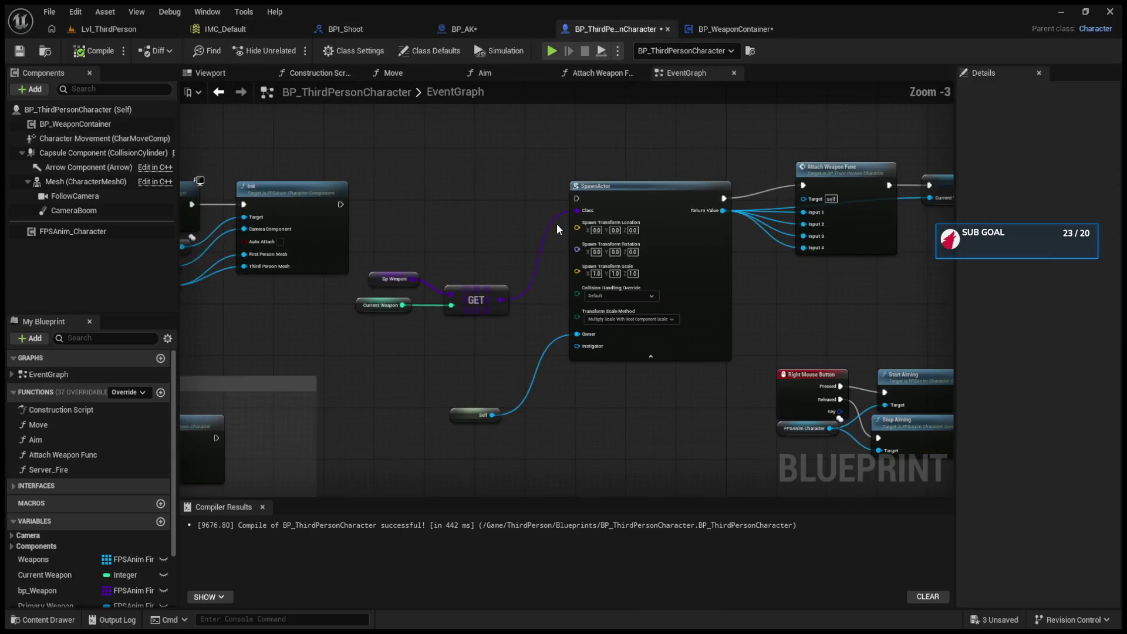
pyautogui.scroll(6, 378, 219)
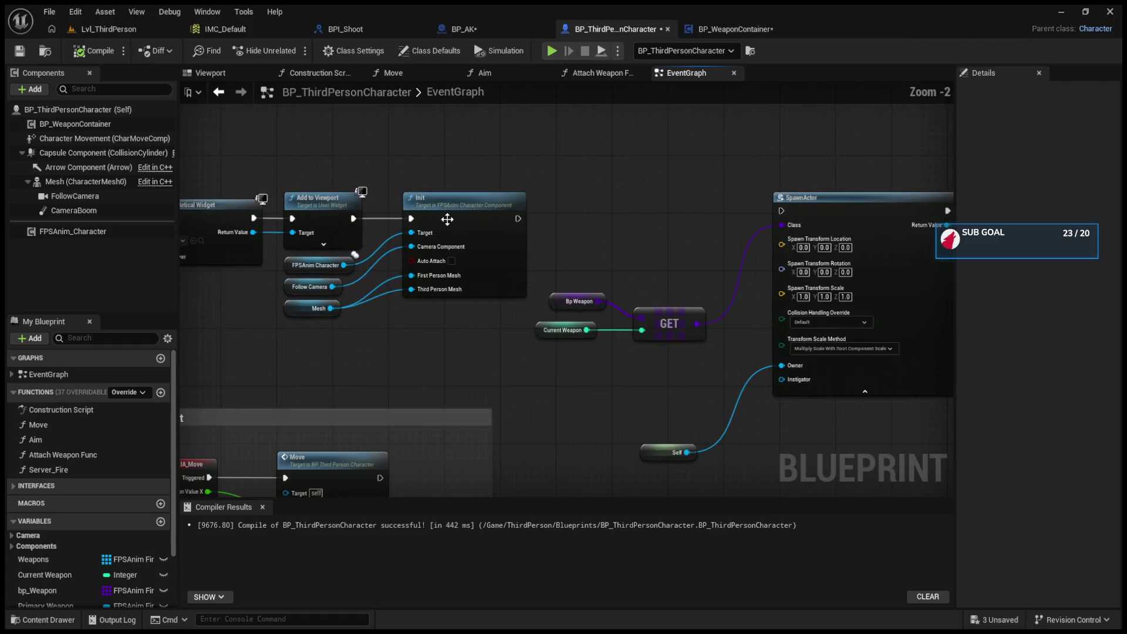
pyautogui.moveTo(54, 126)
pyautogui.mouseDown()
pyautogui.moveTo(468, 127)
pyautogui.moveTo(563, 167)
pyautogui.mouseUp()
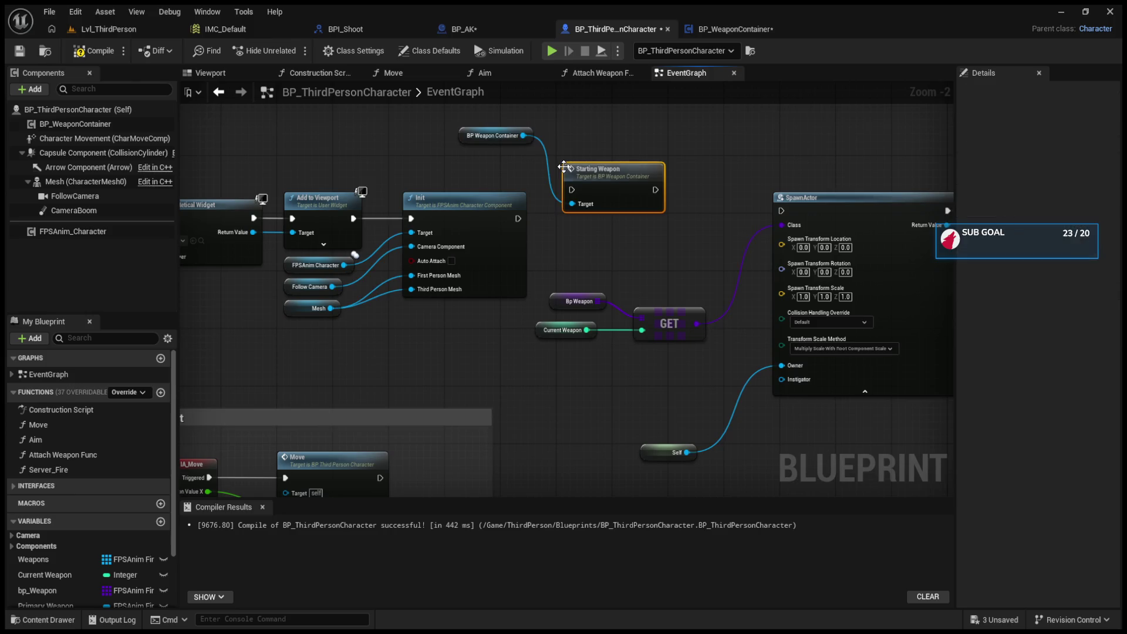
pyautogui.moveTo(517, 220); pyautogui.dragTo(571, 190)
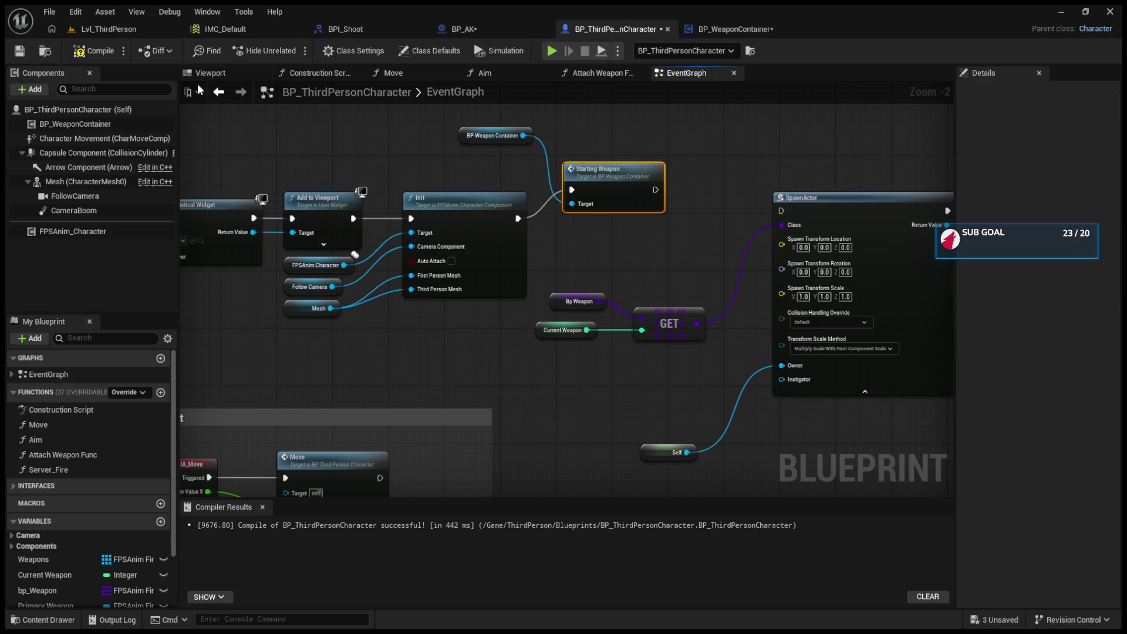
# Step: Play-test Lvl_ThirdPerson to check that the starting weapon spawns
pyautogui.click(114, 27)
pyautogui.click(292, 50)
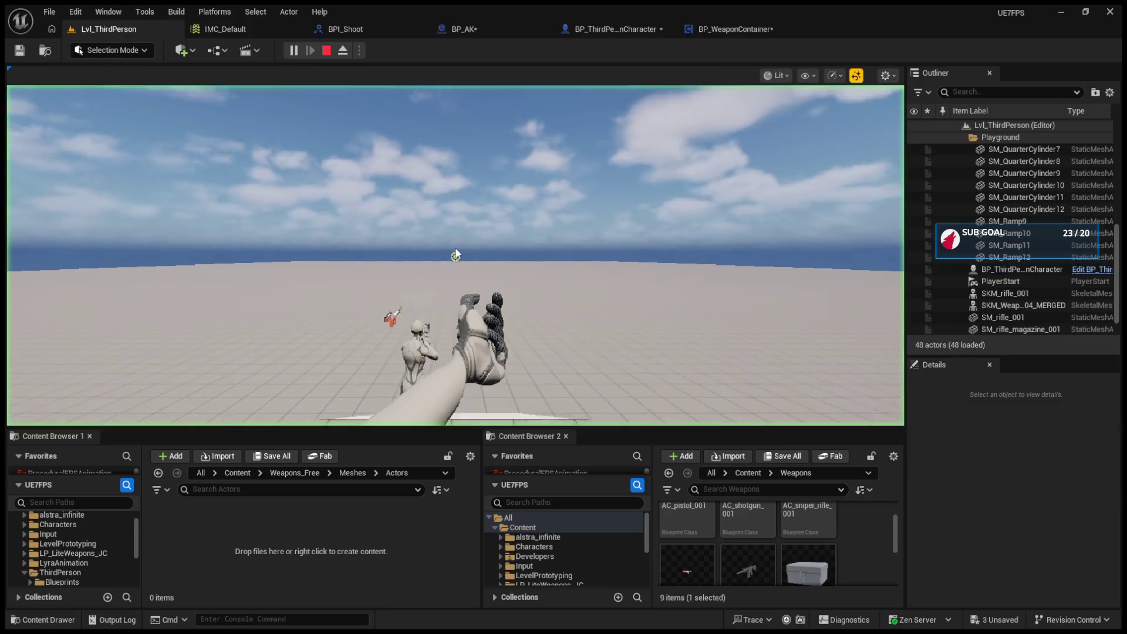
pyautogui.press('Escape')
pyautogui.click(731, 29)
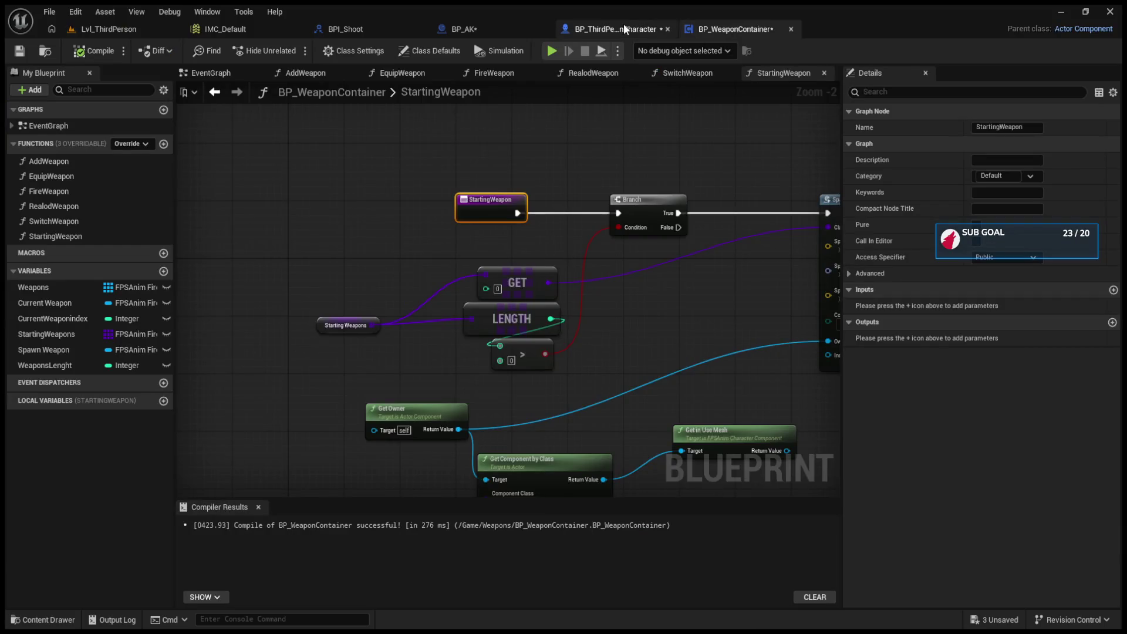
# Step: Return to StartingWeapon and rearrange the GET node beside LENGTH and the greater-than node
pyautogui.click(616, 29)
pyautogui.click(464, 29)
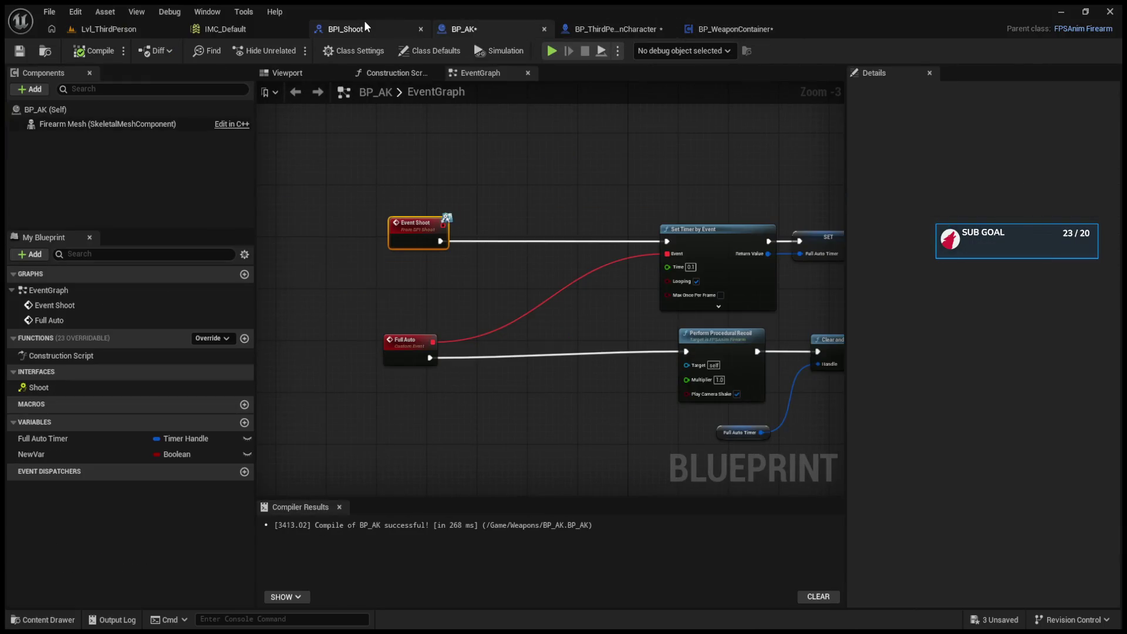
pyautogui.click(364, 23)
pyautogui.click(464, 29)
pyautogui.click(614, 28)
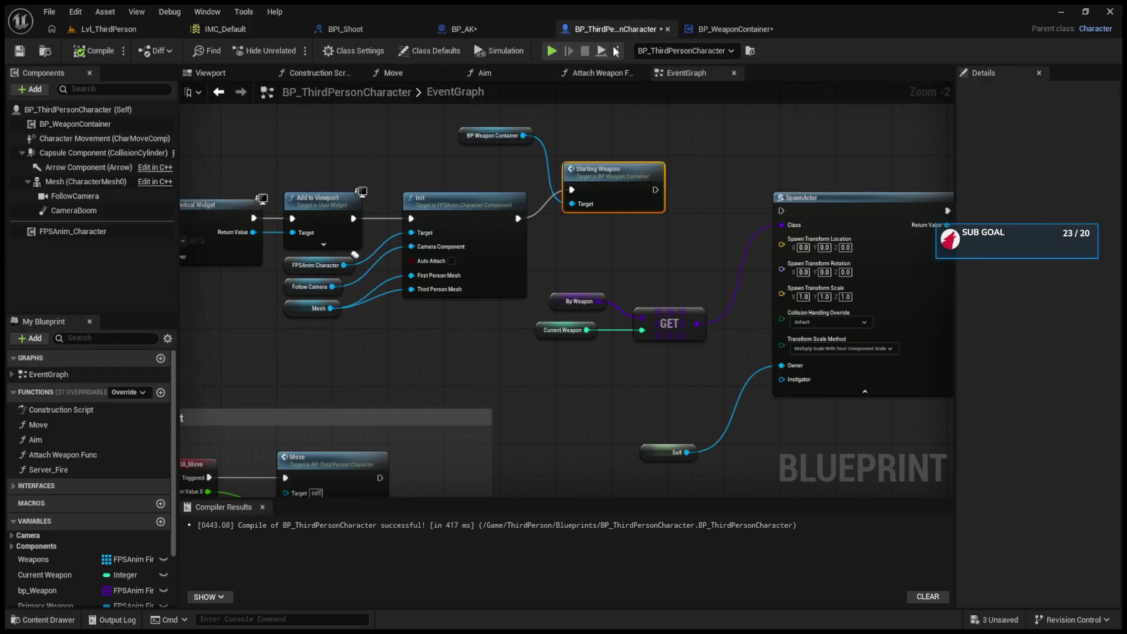
pyautogui.click(706, 25)
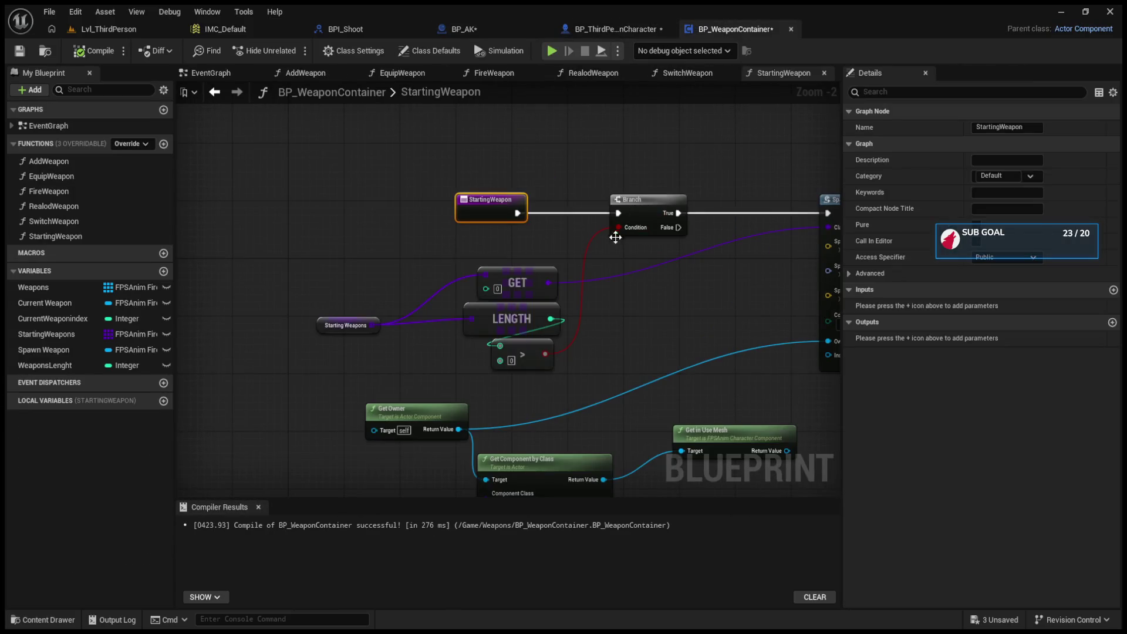
pyautogui.scroll(2, 538, 338)
pyautogui.moveTo(473, 252); pyautogui.dragTo(470, 277)
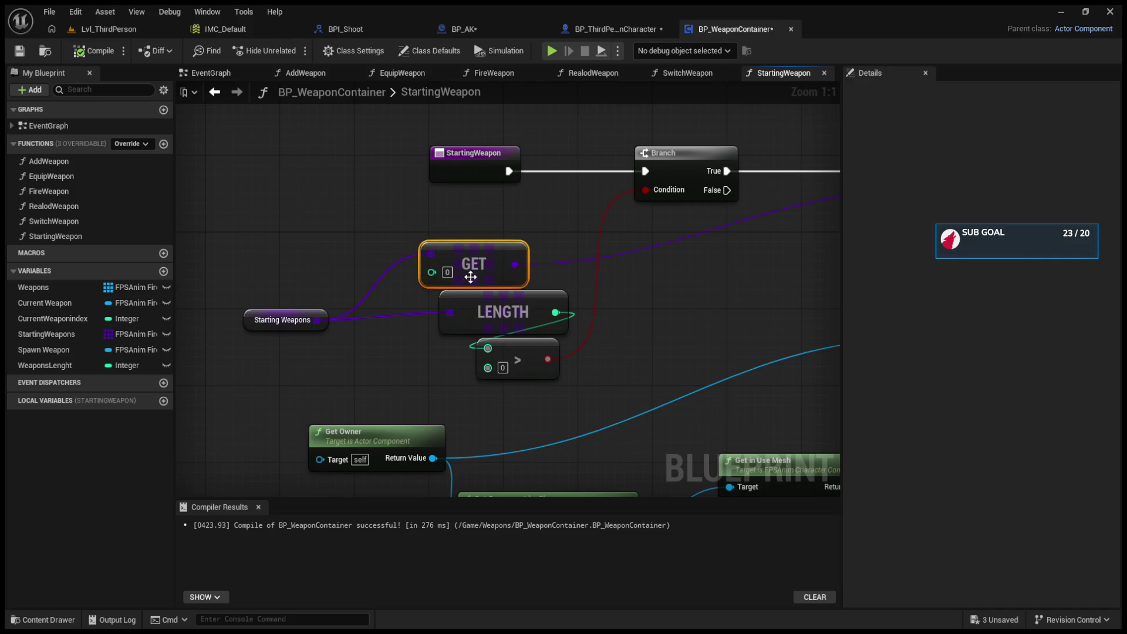
pyautogui.moveTo(522, 360); pyautogui.dragTo(632, 348)
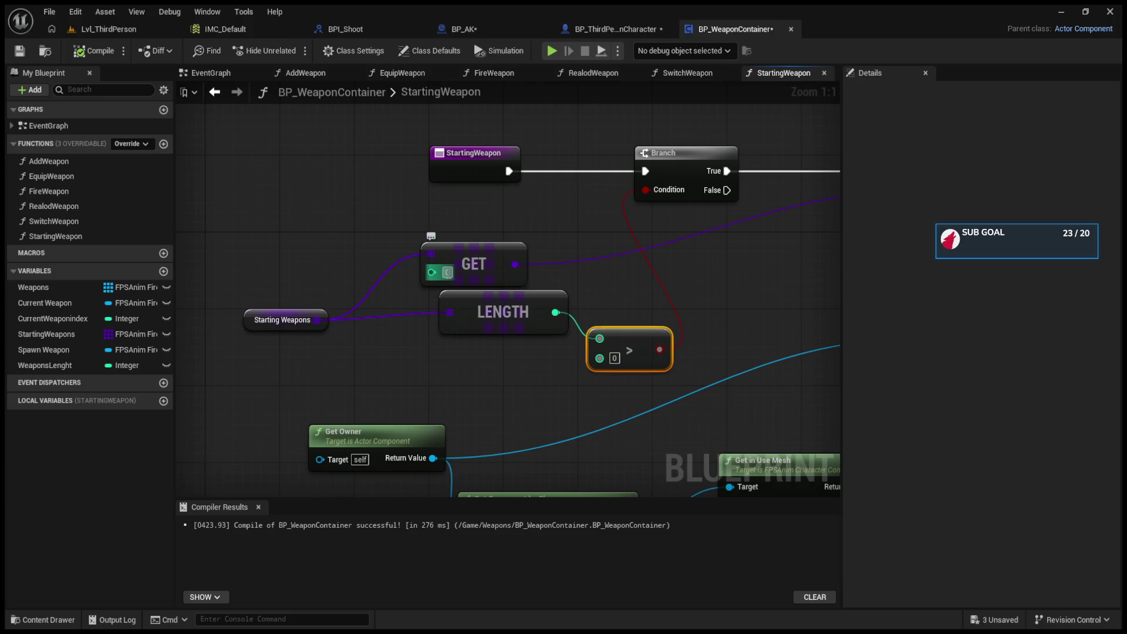
# Step: Set the StartingWeapons GET node index to 1 and move it beside SpawnActor
pyautogui.write('1')
pyautogui.click(270, 317)
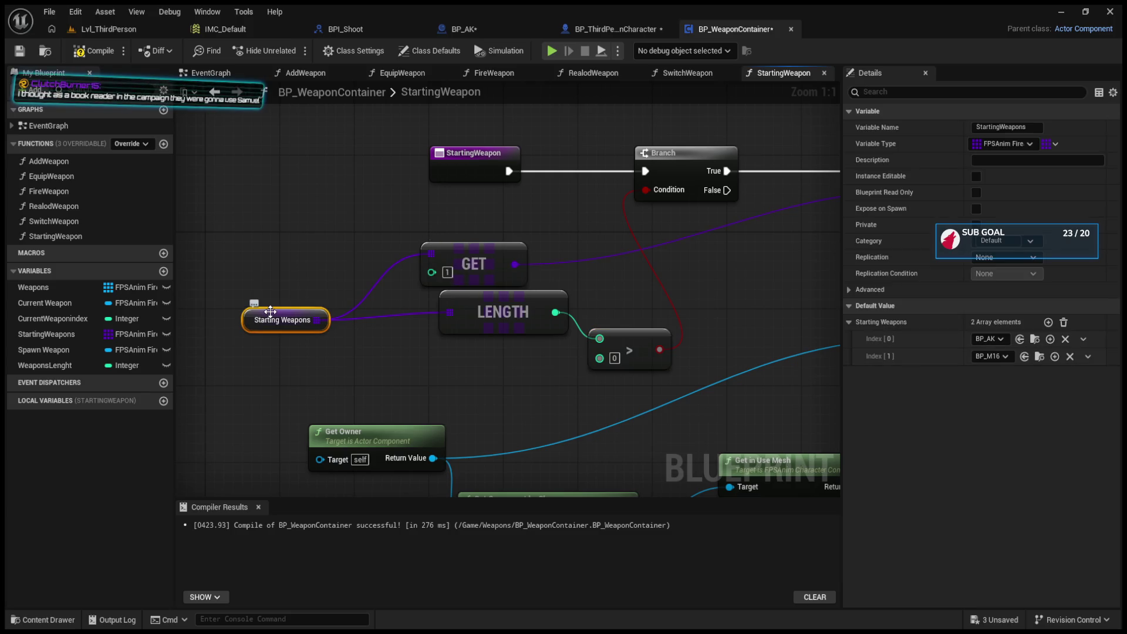
pyautogui.moveTo(651, 252); pyautogui.dragTo(393, 261)
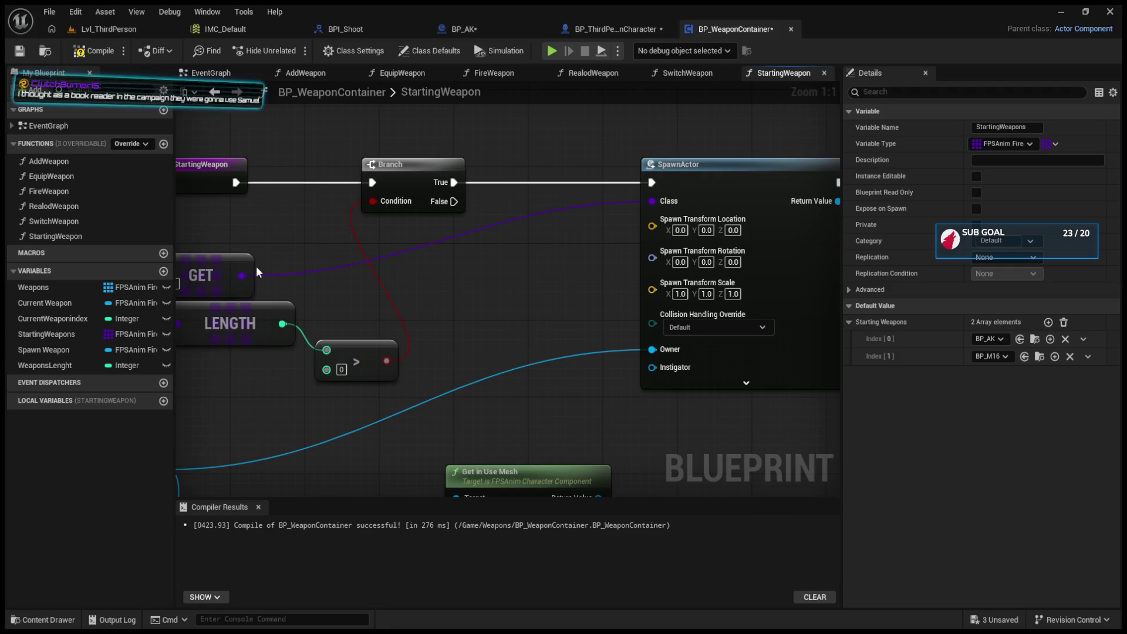
pyautogui.click(310, 258)
pyautogui.moveTo(222, 262); pyautogui.dragTo(299, 263)
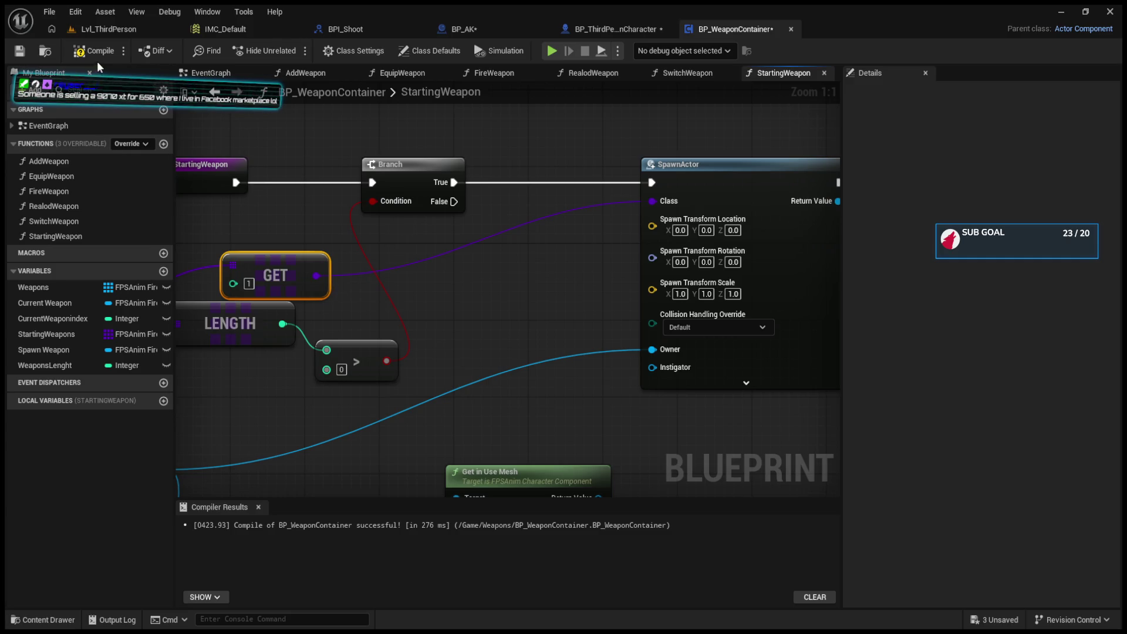
# Step: Play-test the level, then go back to the BP_WeaponContainer SpawnActor chain
pyautogui.click(110, 30)
pyautogui.click(293, 51)
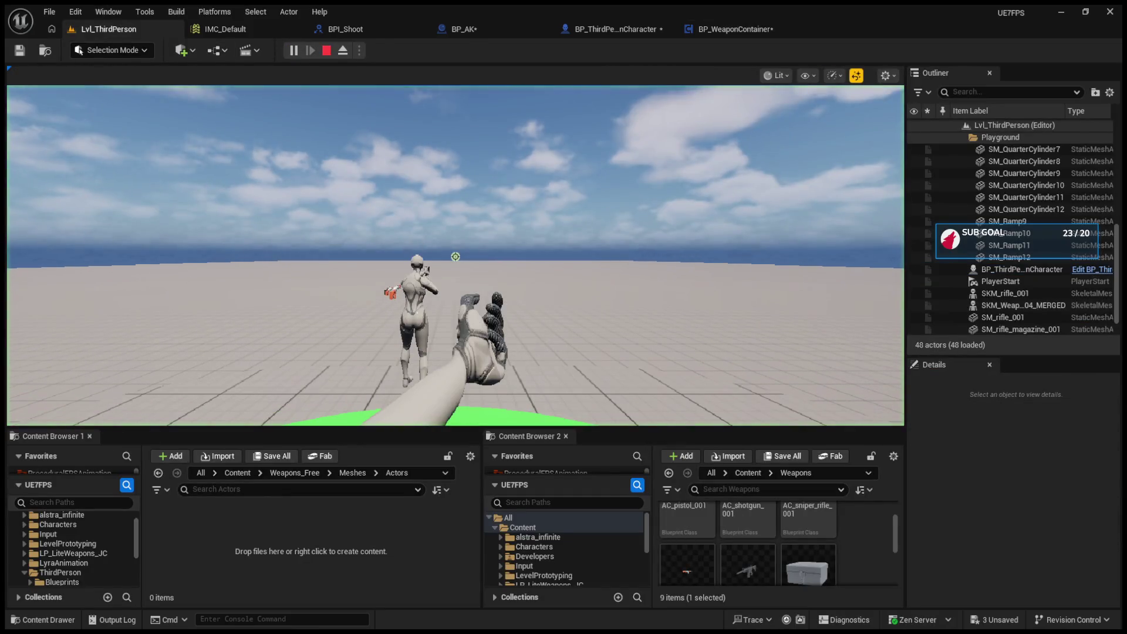
pyautogui.click(728, 31)
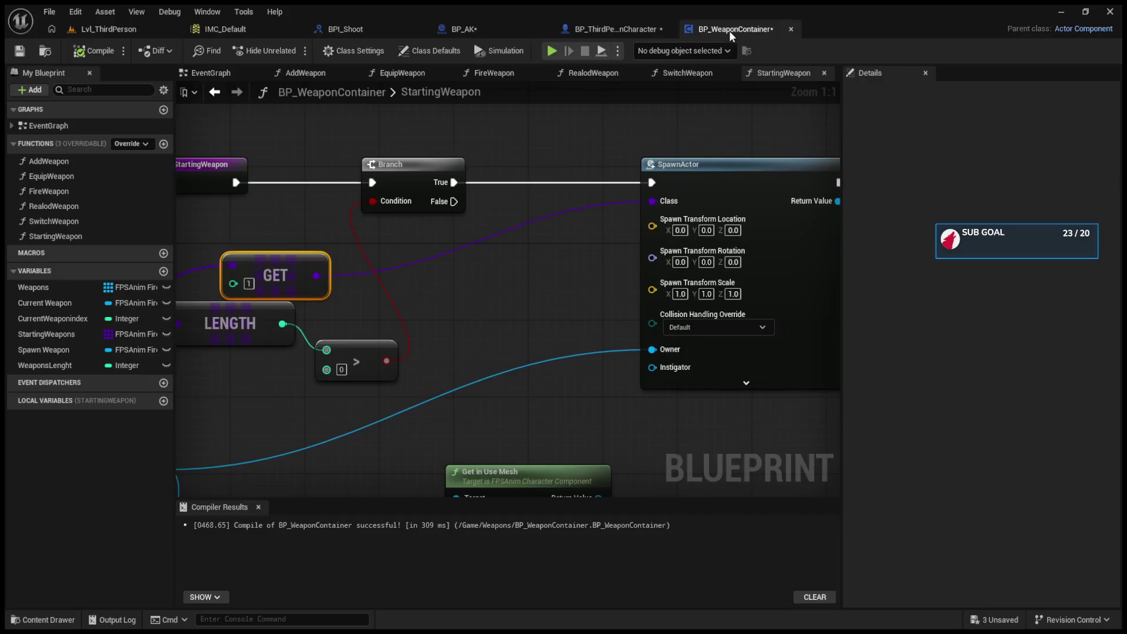
pyautogui.moveTo(822, 206); pyautogui.dragTo(479, 212)
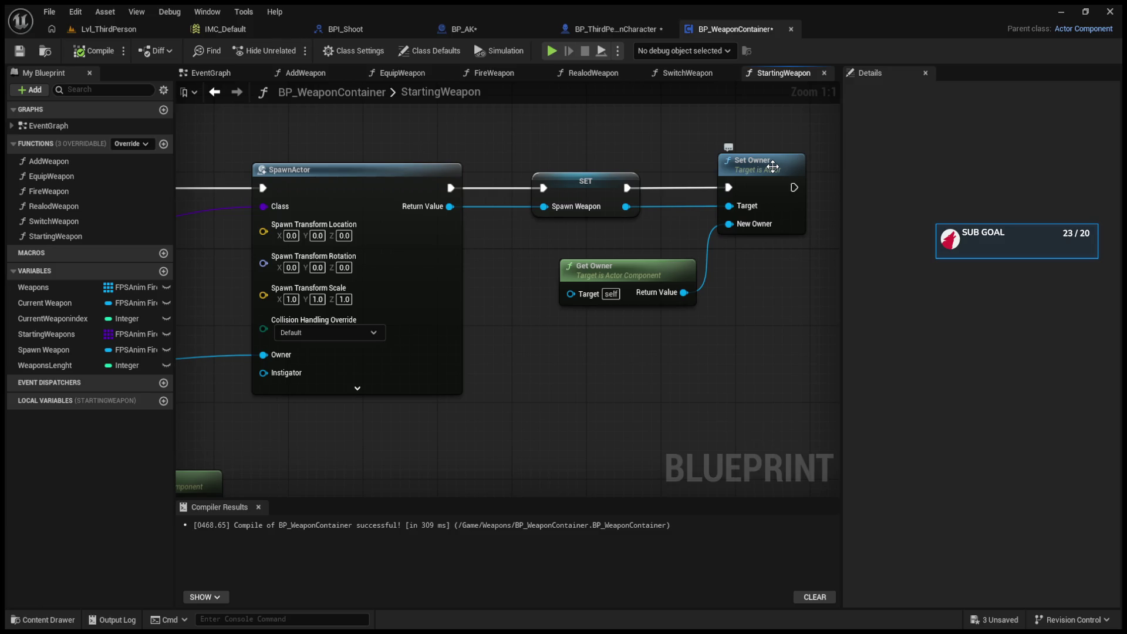
# Step: Frame the spawn chain and reposition Get Owner, Get Component by Class and Get in Use Mesh
pyautogui.moveTo(490, 221); pyautogui.dragTo(631, 267)
pyautogui.moveTo(753, 286)
pyautogui.mouseDown()
pyautogui.moveTo(830, 301)
pyautogui.moveTo(625, 315)
pyautogui.mouseUp()
pyautogui.scroll(-3, 389, 321)
pyautogui.moveTo(590, 270)
pyautogui.mouseDown()
pyautogui.moveTo(550, 331)
pyautogui.moveTo(635, 326)
pyautogui.moveTo(484, 315)
pyautogui.mouseUp()
pyautogui.moveTo(575, 427); pyautogui.dragTo(284, 252)
pyautogui.moveTo(598, 286)
pyautogui.mouseDown()
pyautogui.moveTo(600, 309)
pyautogui.moveTo(653, 294)
pyautogui.moveTo(518, 272)
pyautogui.mouseUp()
pyautogui.scroll(2, 518, 271)
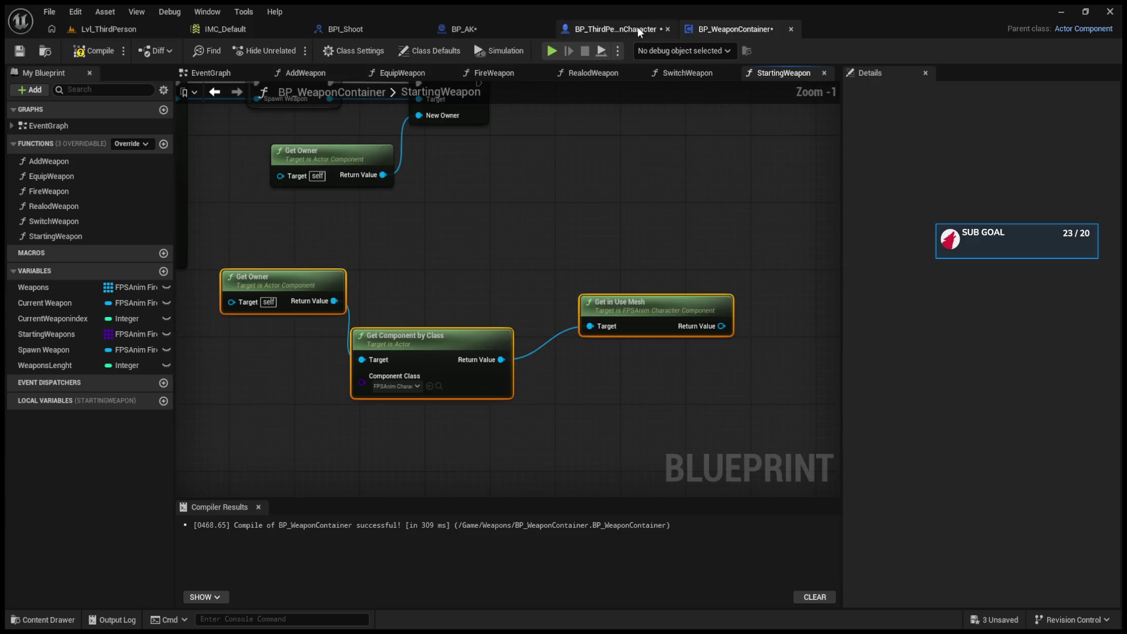
# Step: Look at BP_ThirdPersonCharacter's Attach Weapon Func graph for reference
pyautogui.click(640, 31)
pyautogui.moveTo(730, 294)
pyautogui.mouseDown()
pyautogui.moveTo(558, 293)
pyautogui.moveTo(609, 173)
pyautogui.moveTo(502, 178)
pyautogui.mouseUp()
pyautogui.doubleClick(609, 174)
pyautogui.scroll(-2, 503, 178)
pyautogui.moveTo(519, 249)
pyautogui.mouseDown()
pyautogui.moveTo(798, 275)
pyautogui.moveTo(466, 268)
pyautogui.mouseUp()
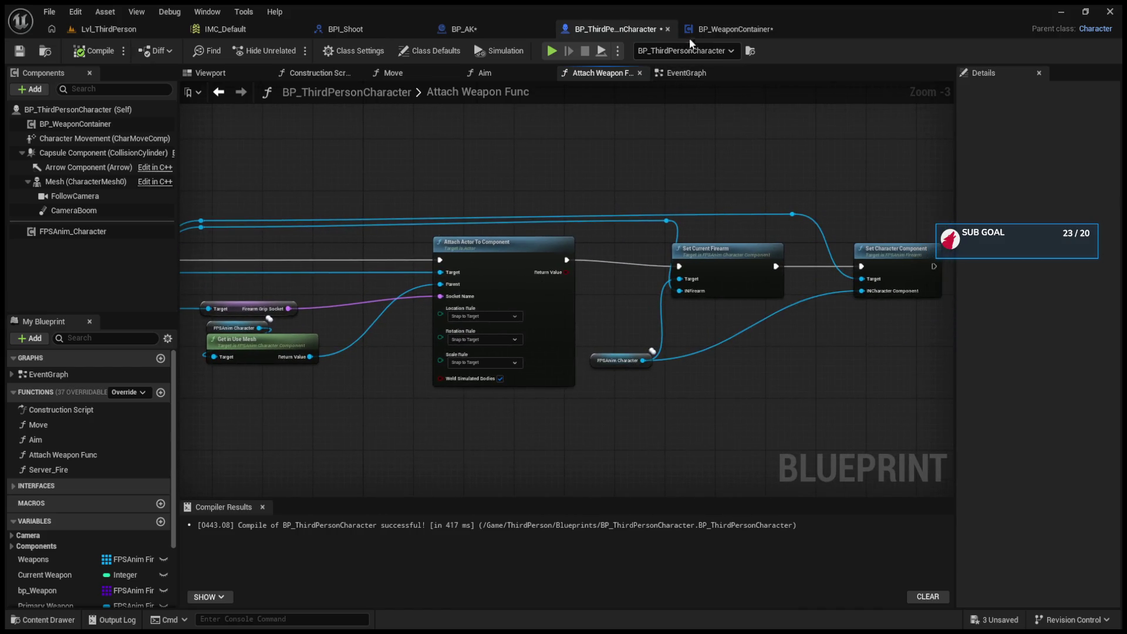
pyautogui.click(692, 33)
# Step: Add Set Current Firearm on the character component after Set Owner, feed it Spawn Weapon, and compile
pyautogui.moveTo(667, 232)
pyautogui.mouseDown()
pyautogui.moveTo(629, 448)
pyautogui.moveTo(622, 431)
pyautogui.mouseUp()
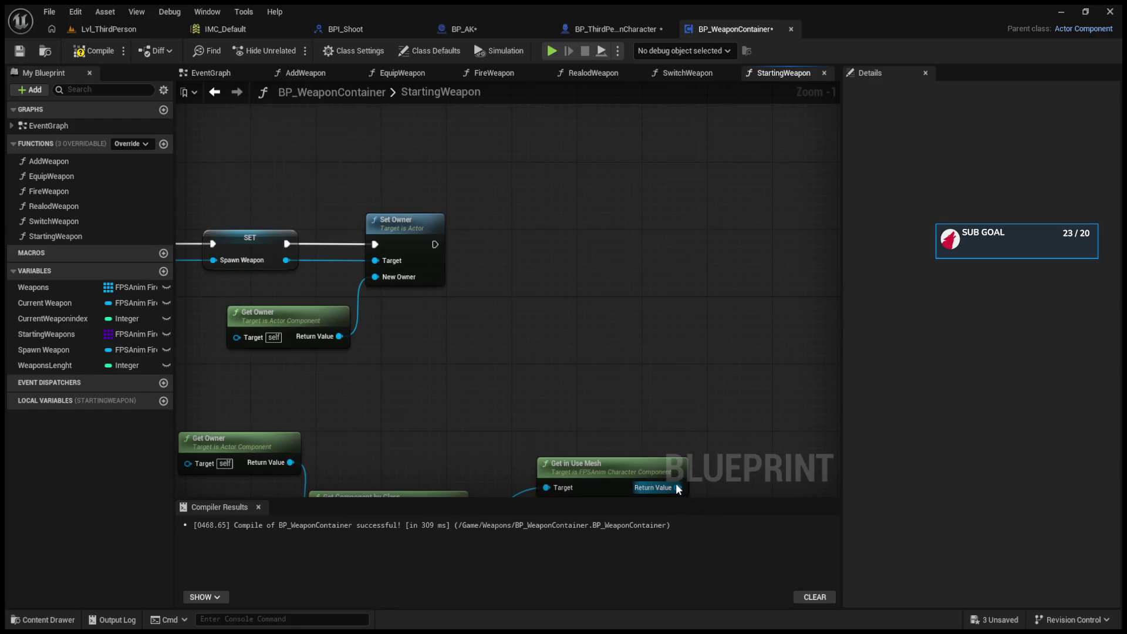
pyautogui.moveTo(678, 488); pyautogui.dragTo(648, 342)
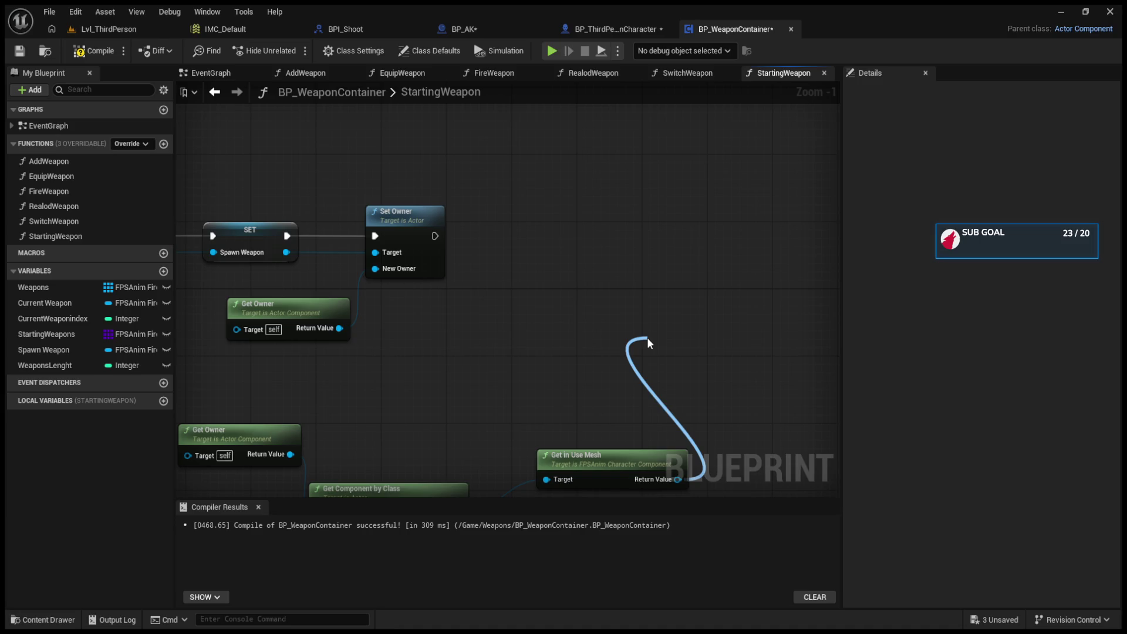
pyautogui.moveTo(646, 337); pyautogui.dragTo(646, 336)
pyautogui.moveTo(472, 407); pyautogui.dragTo(536, 257)
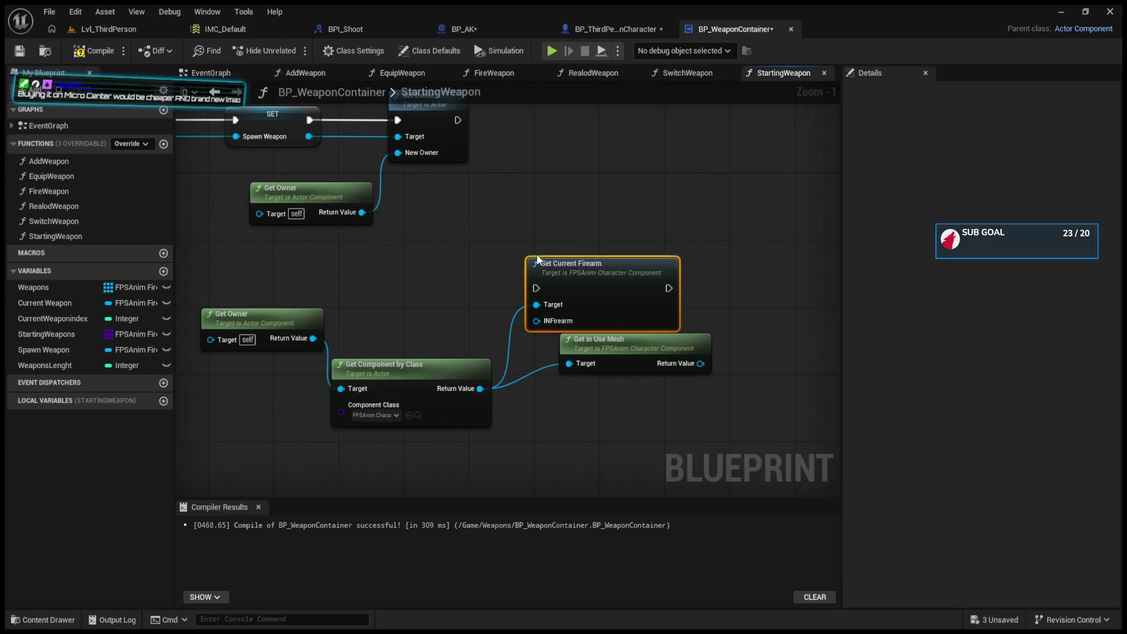
pyautogui.moveTo(536, 259); pyautogui.dragTo(568, 178)
pyautogui.moveTo(451, 190)
pyautogui.mouseDown()
pyautogui.moveTo(570, 248)
pyautogui.moveTo(625, 186)
pyautogui.moveTo(627, 163)
pyautogui.mouseUp()
pyautogui.moveTo(505, 258)
pyautogui.mouseDown()
pyautogui.moveTo(534, 275)
pyautogui.moveTo(757, 294)
pyautogui.moveTo(822, 276)
pyautogui.moveTo(792, 176)
pyautogui.mouseUp()
pyautogui.moveTo(763, 294)
pyautogui.mouseDown()
pyautogui.moveTo(510, 304)
pyautogui.moveTo(310, 278)
pyautogui.moveTo(553, 276)
pyautogui.mouseUp()
pyautogui.moveTo(616, 222); pyautogui.dragTo(614, 231)
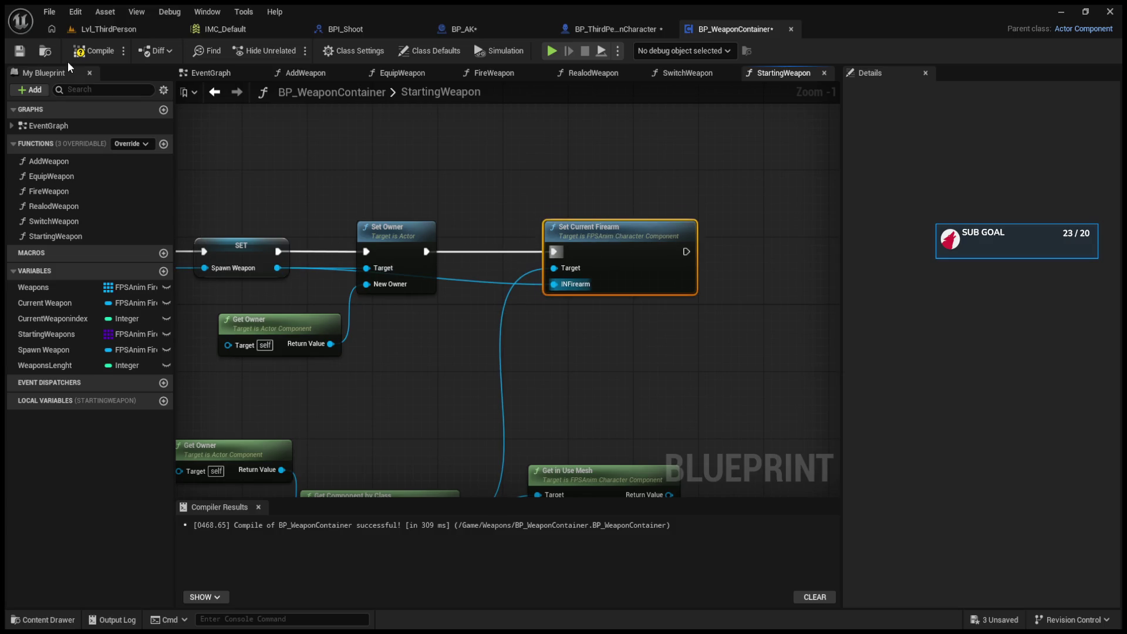
pyautogui.click(104, 31)
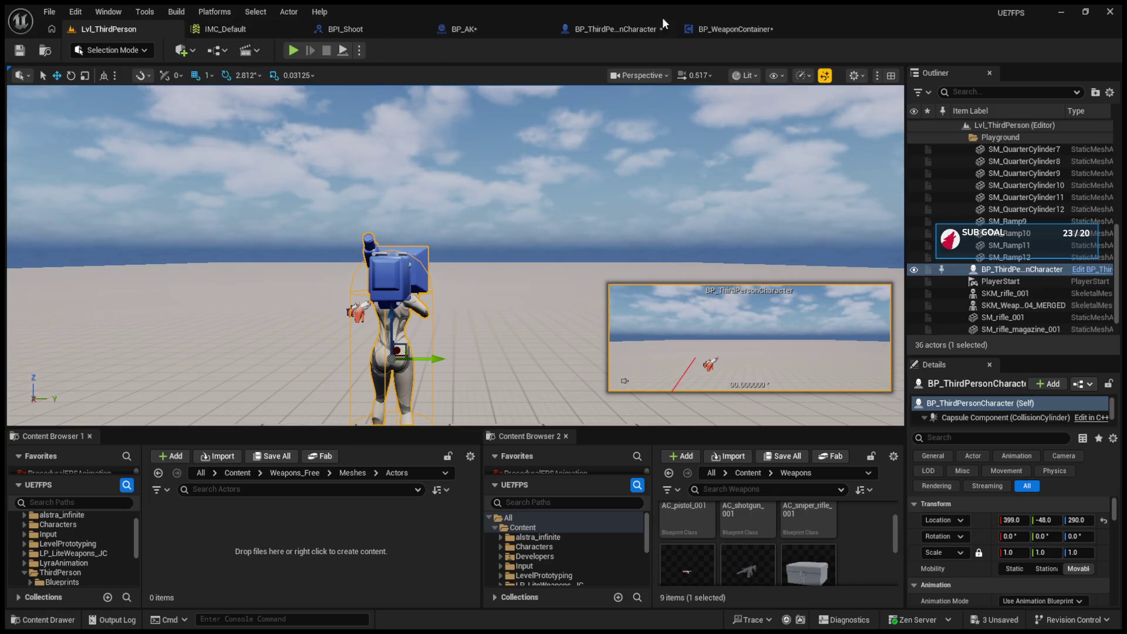
# Step: Paste Set Character Component into StartingWeapon, targeting the spawned weapon with the character component, after Set Current Firearm
pyautogui.click(728, 29)
pyautogui.click(612, 24)
pyautogui.scroll(2, 762, 253)
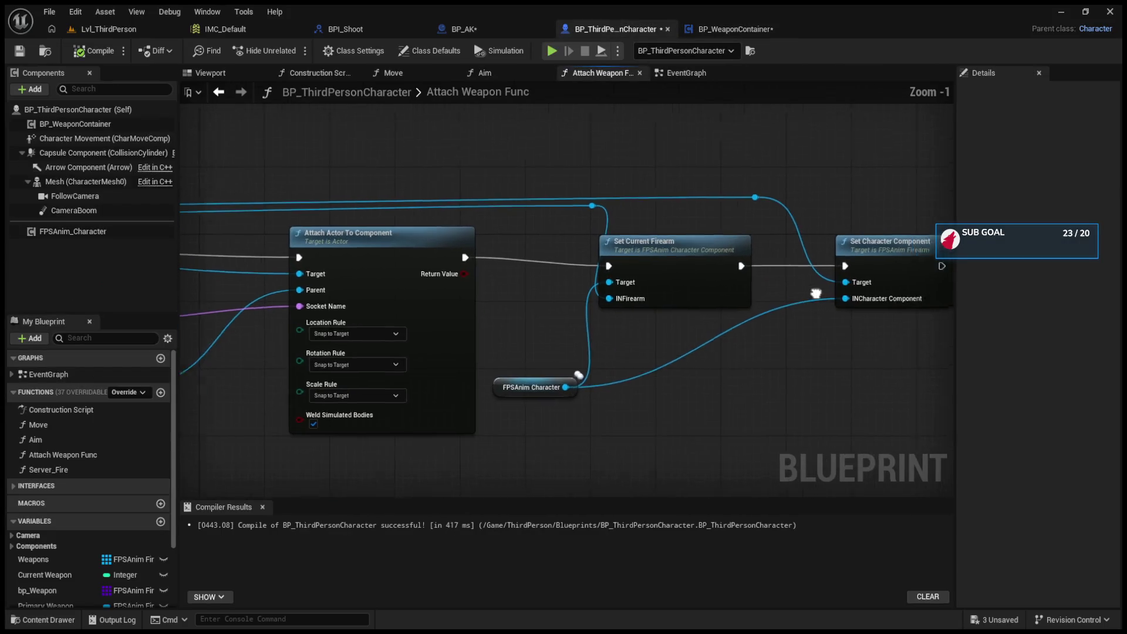
pyautogui.click(696, 247)
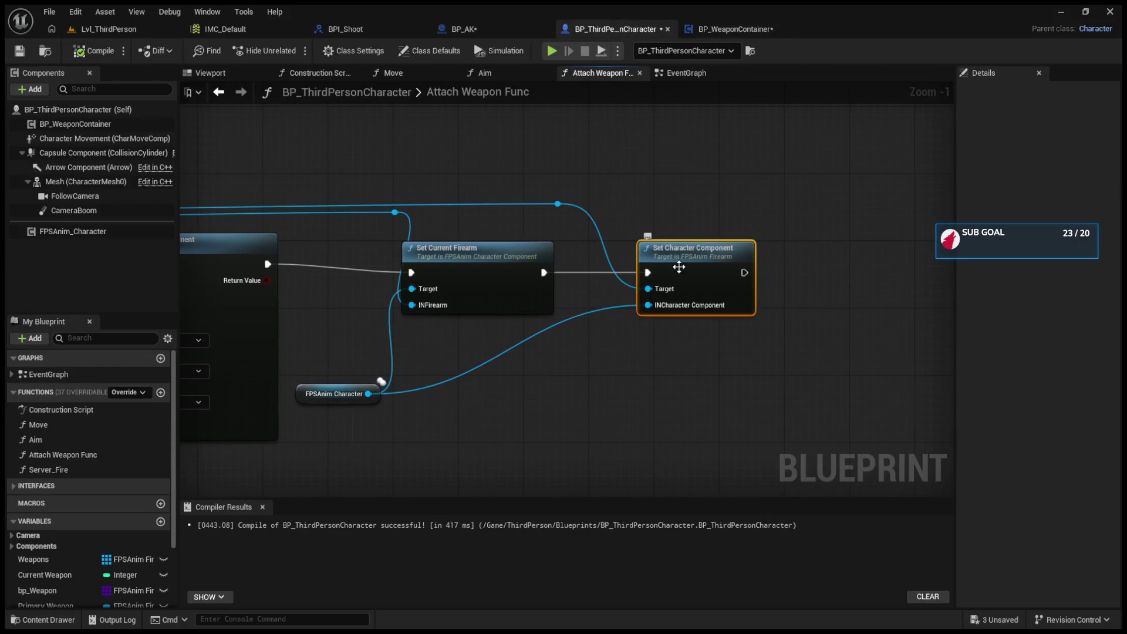
pyautogui.click(703, 24)
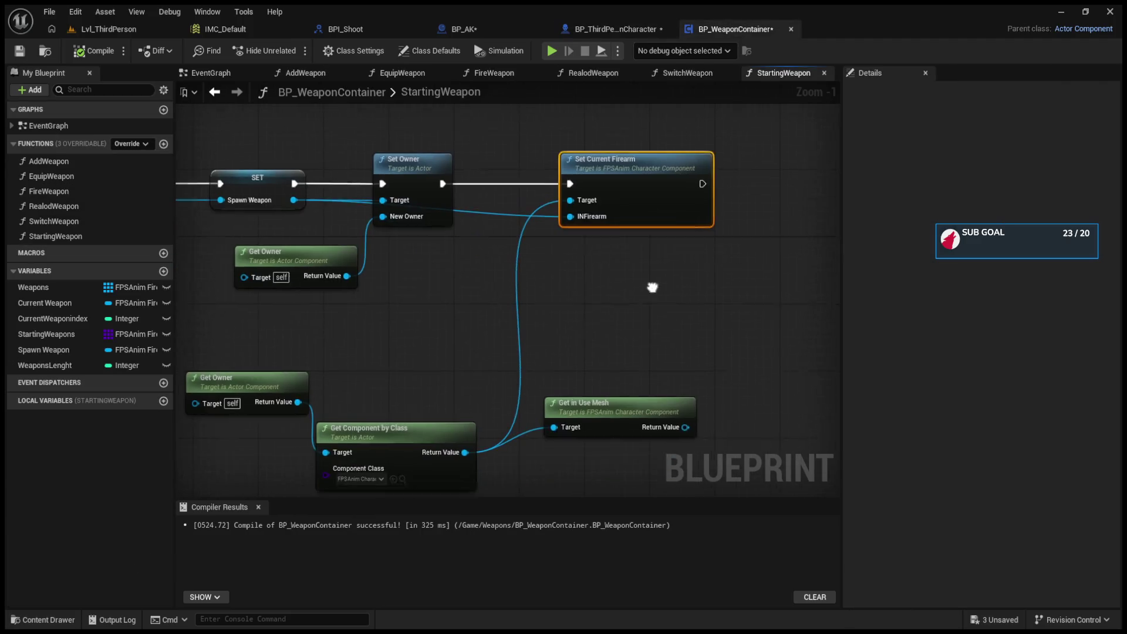
pyautogui.hotkey('ctrl', 'v')
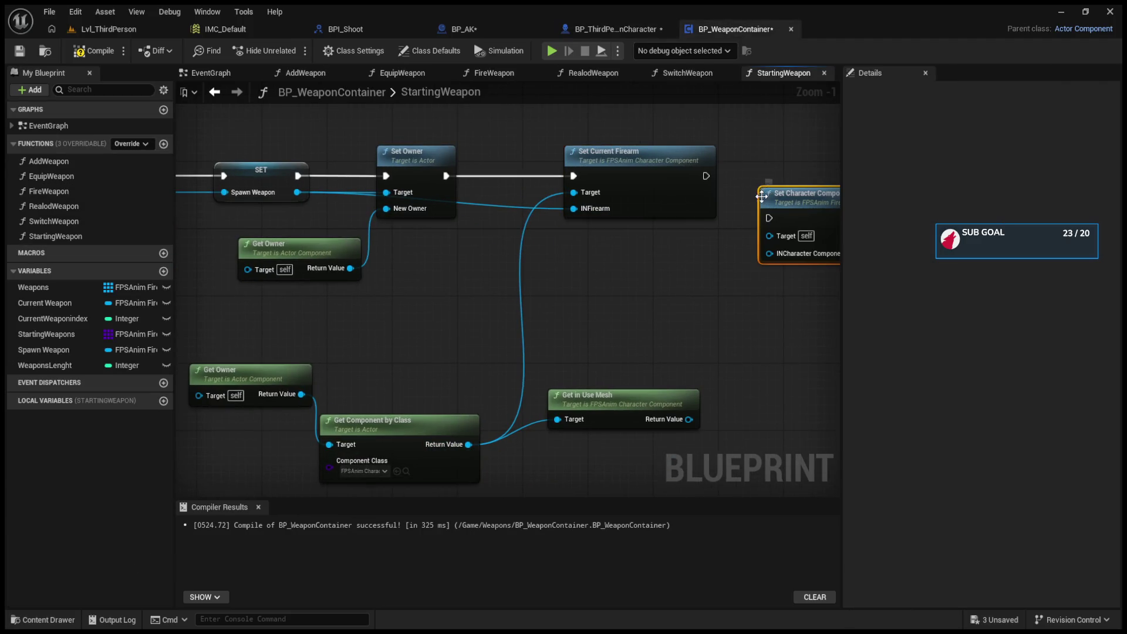
pyautogui.moveTo(465, 445)
pyautogui.mouseDown()
pyautogui.moveTo(711, 232)
pyautogui.moveTo(762, 220)
pyautogui.mouseUp()
pyautogui.moveTo(386, 192); pyautogui.dragTo(761, 201)
pyautogui.moveTo(705, 177)
pyautogui.mouseDown()
pyautogui.moveTo(760, 184)
pyautogui.moveTo(773, 162)
pyautogui.mouseUp()
pyautogui.click(113, 30)
# Step: Play the level, eject with F8, inspect the spawned rifles and delete BP_M160
pyautogui.click(294, 49)
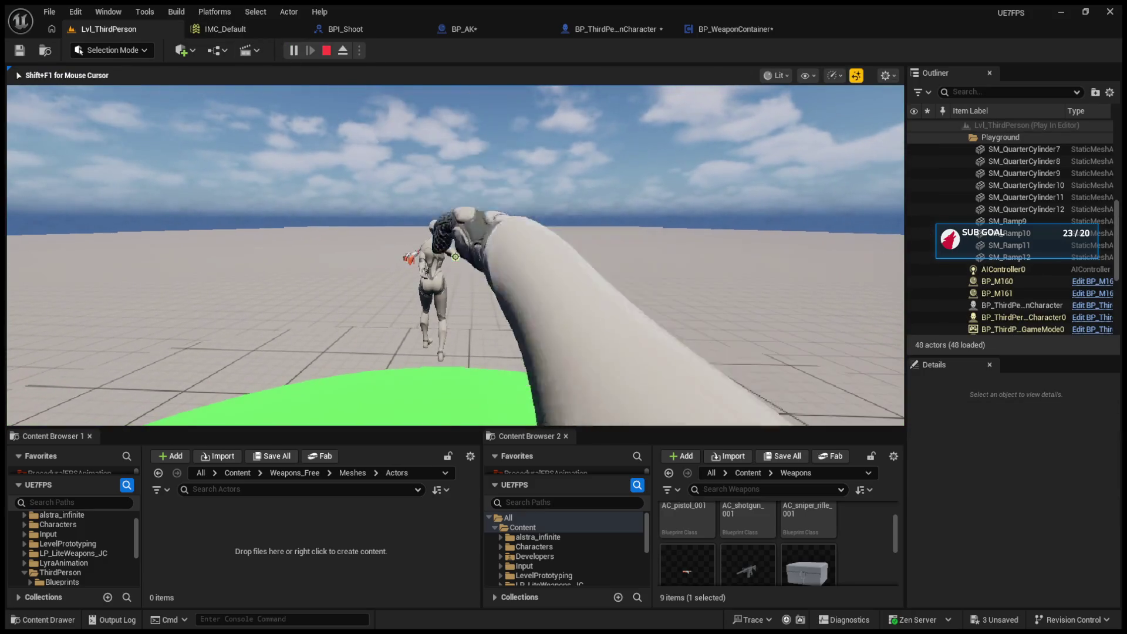
pyautogui.press('F8')
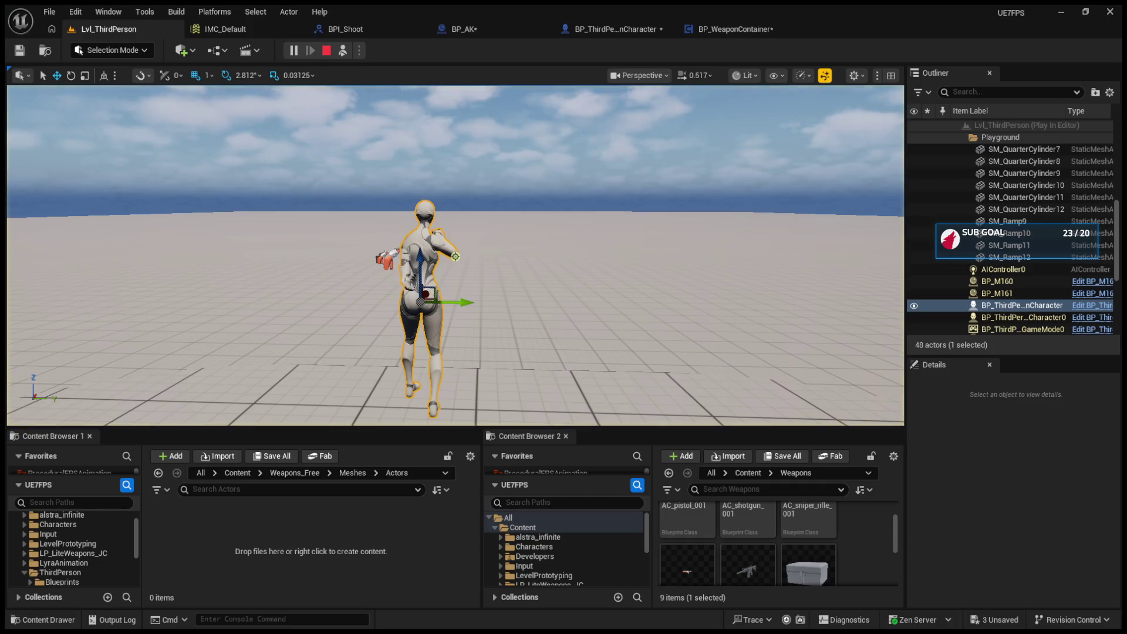
pyautogui.moveTo(414, 237)
pyautogui.mouseDown()
pyautogui.moveTo(331, 245)
pyautogui.moveTo(314, 193)
pyautogui.moveTo(305, 205)
pyautogui.moveTo(276, 185)
pyautogui.moveTo(270, 211)
pyautogui.mouseUp()
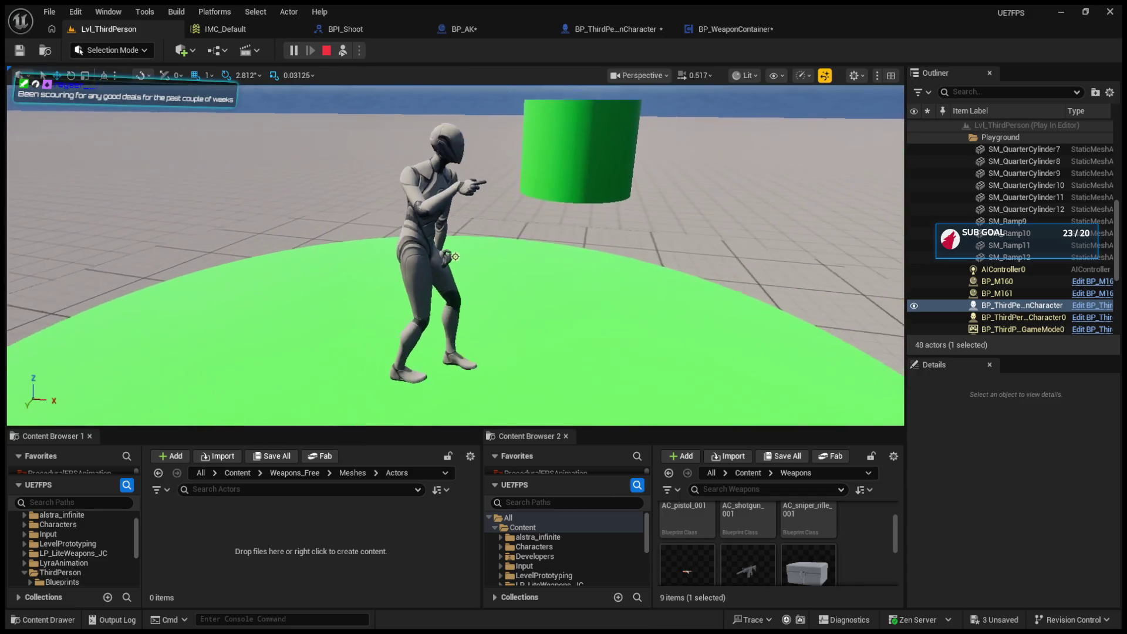
pyautogui.doubleClick(1018, 292)
pyautogui.click(1022, 281)
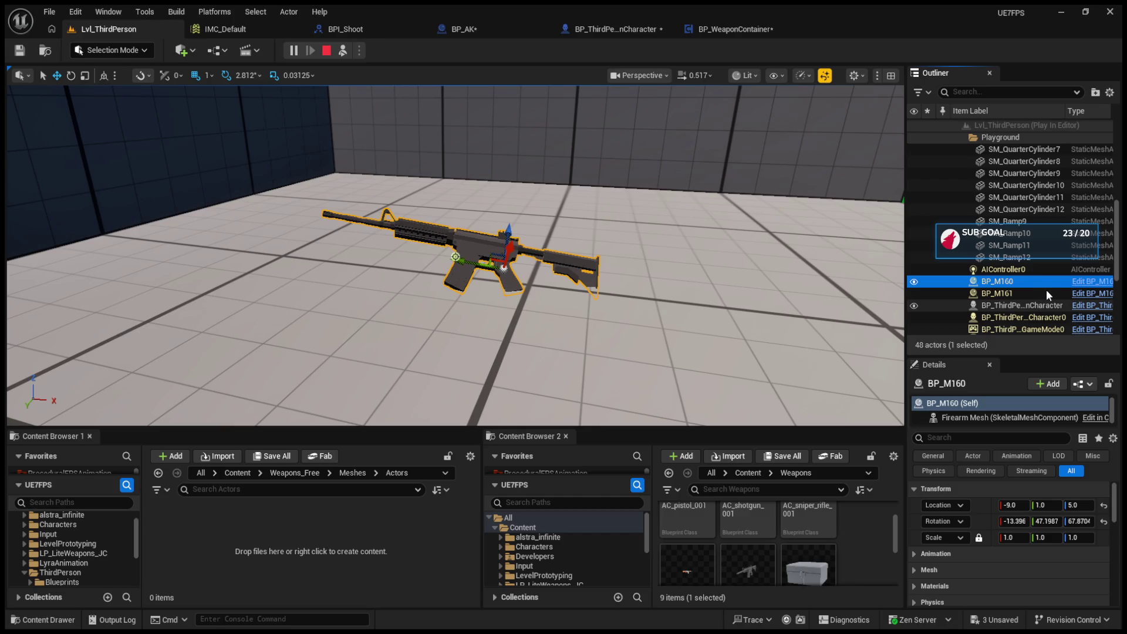
pyautogui.press('Delete')
pyautogui.click(1046, 290)
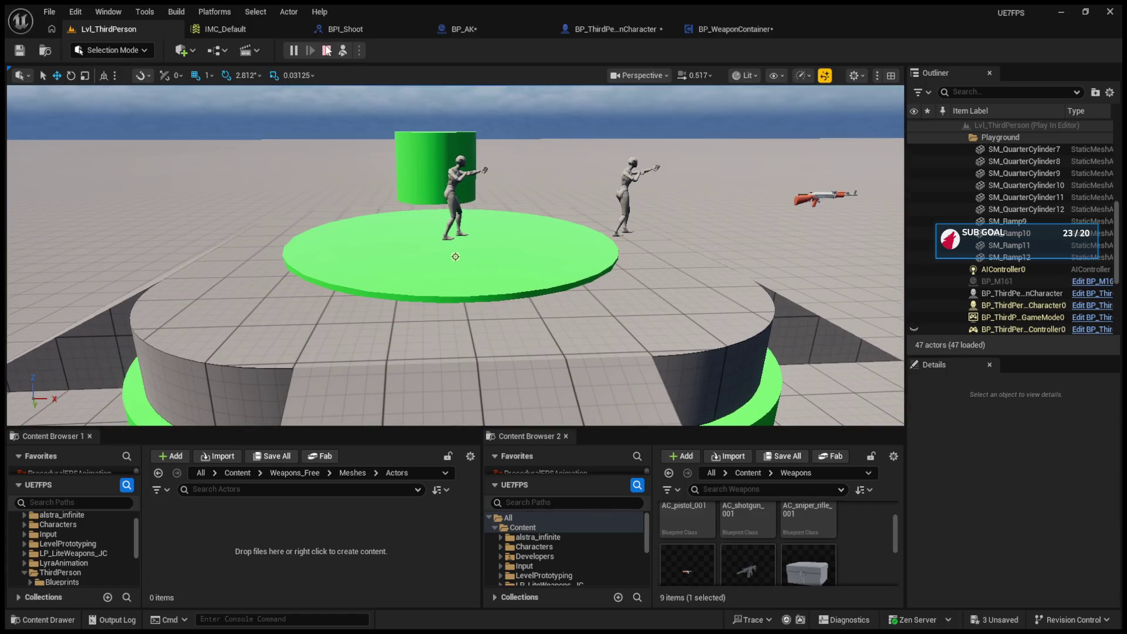
# Step: Go through BP_WeaponContainer's graphs to the FireWeapon function
pyautogui.click(619, 23)
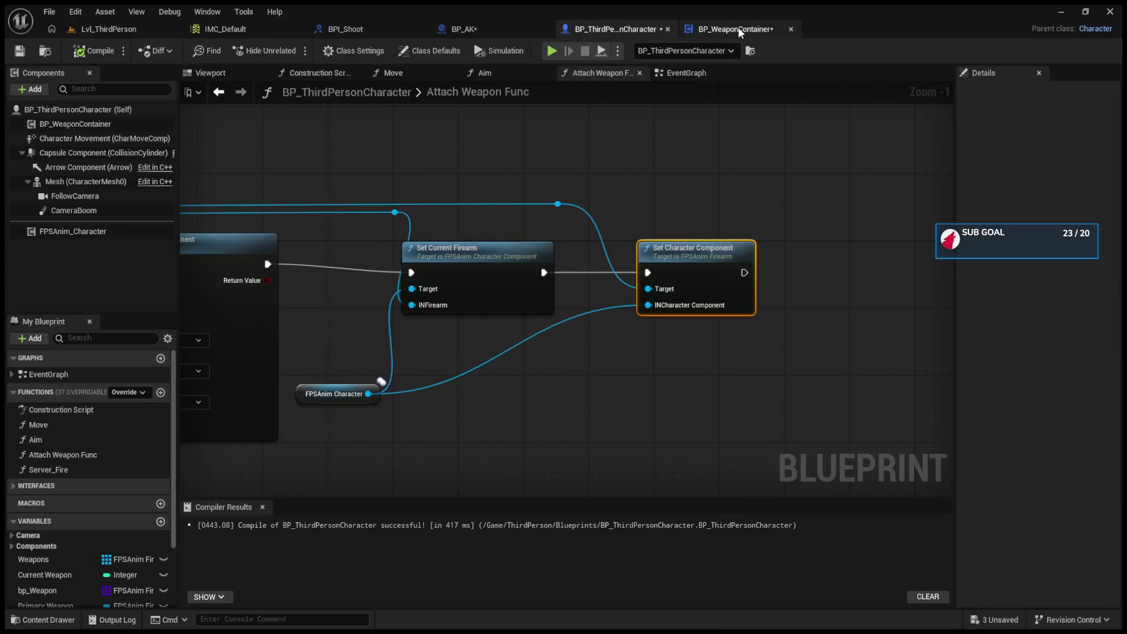
pyautogui.click(738, 27)
pyautogui.click(237, 73)
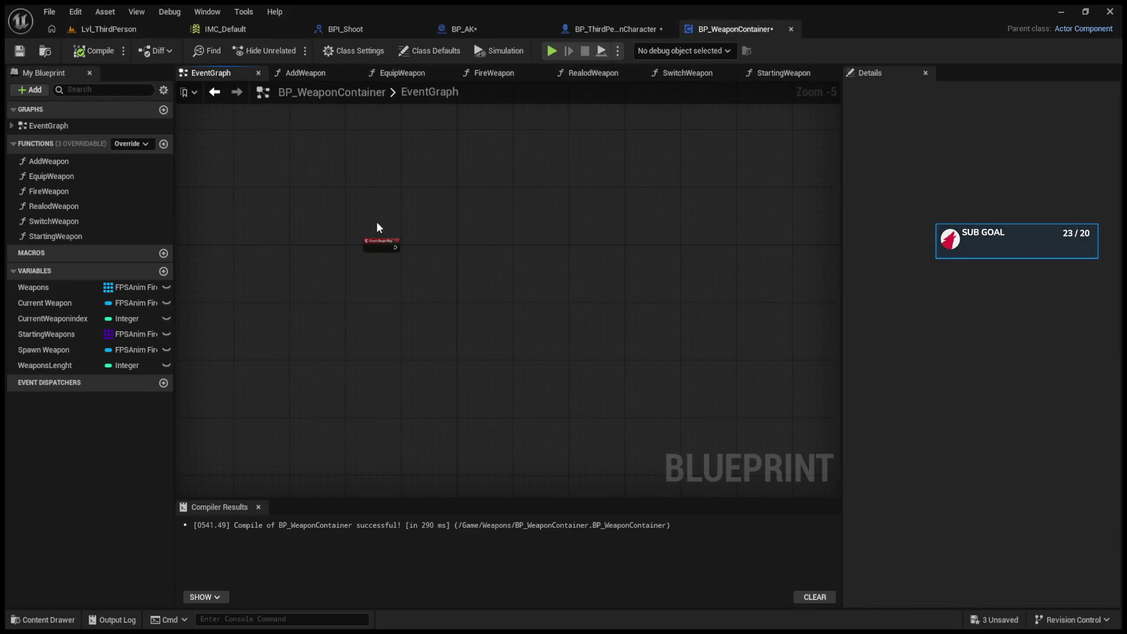
pyautogui.click(299, 74)
pyautogui.click(397, 75)
pyautogui.click(499, 75)
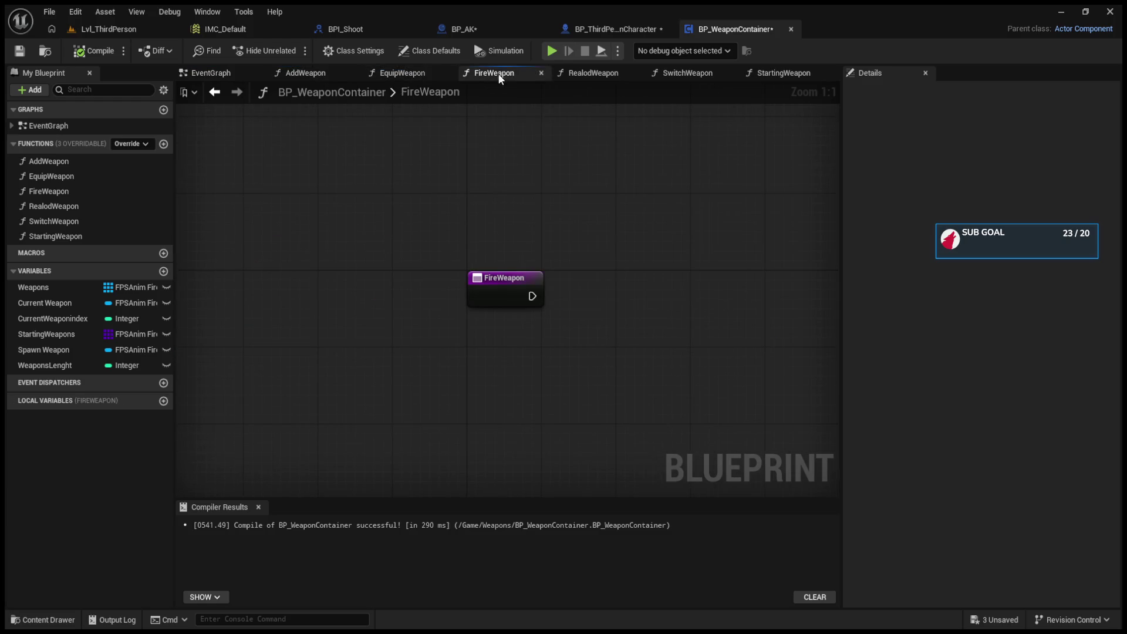